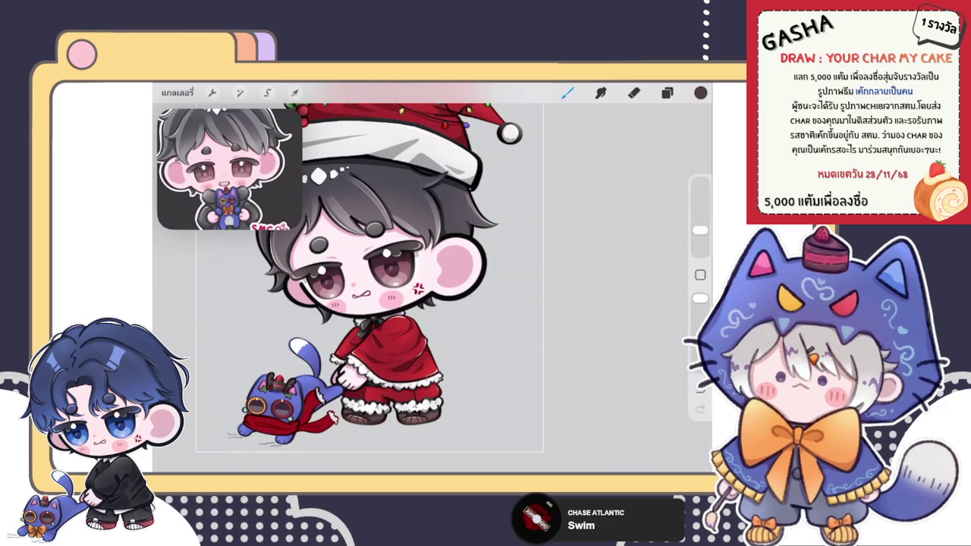
# Switch from the brush to the Eraser on the Santa boy illustration
pyautogui.click(634, 92)
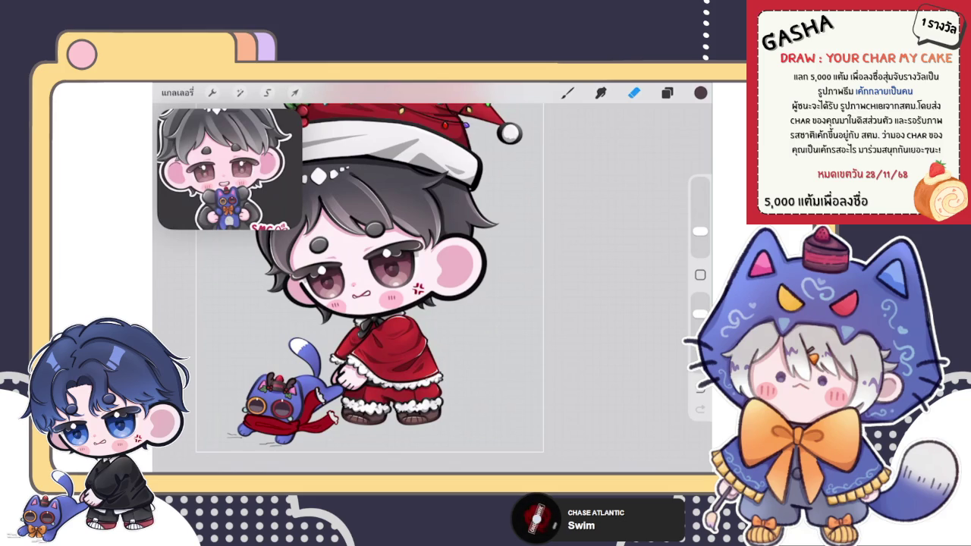
pyautogui.click(667, 92)
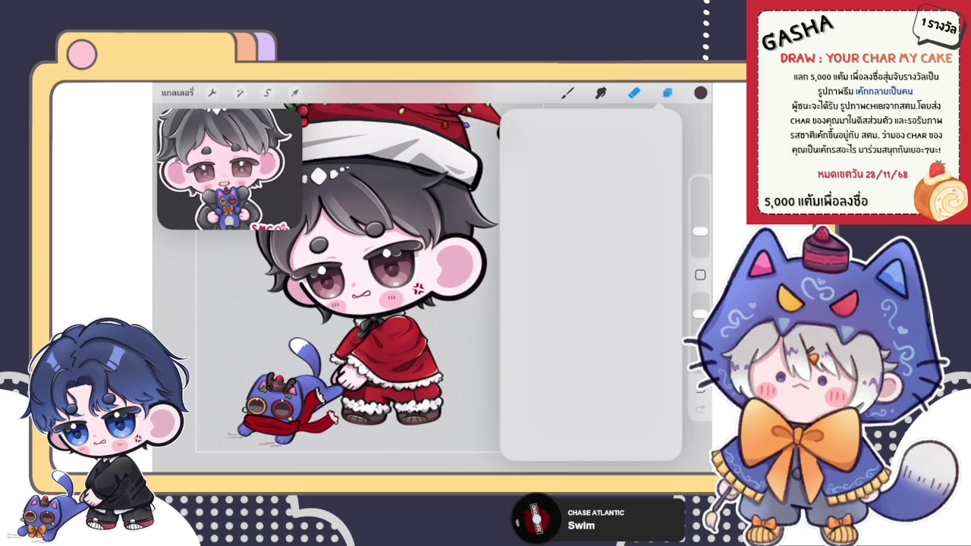
# Make the mouth-line layer the active layer in the layer list
pyautogui.click(667, 93)
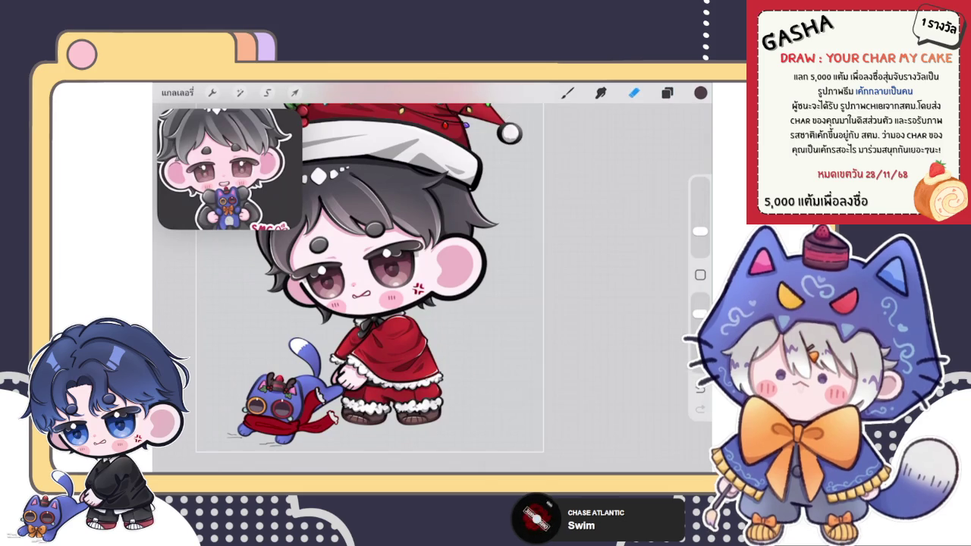
pyautogui.scroll(-3, 394, 254)
pyautogui.scroll(5, 394, 254)
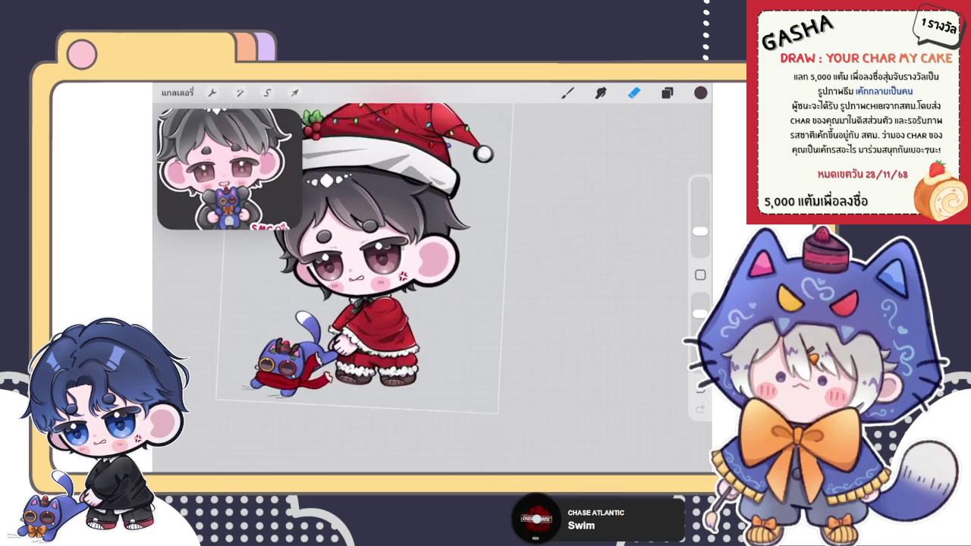
pyautogui.click(667, 92)
pyautogui.scroll(-3, 591, 296)
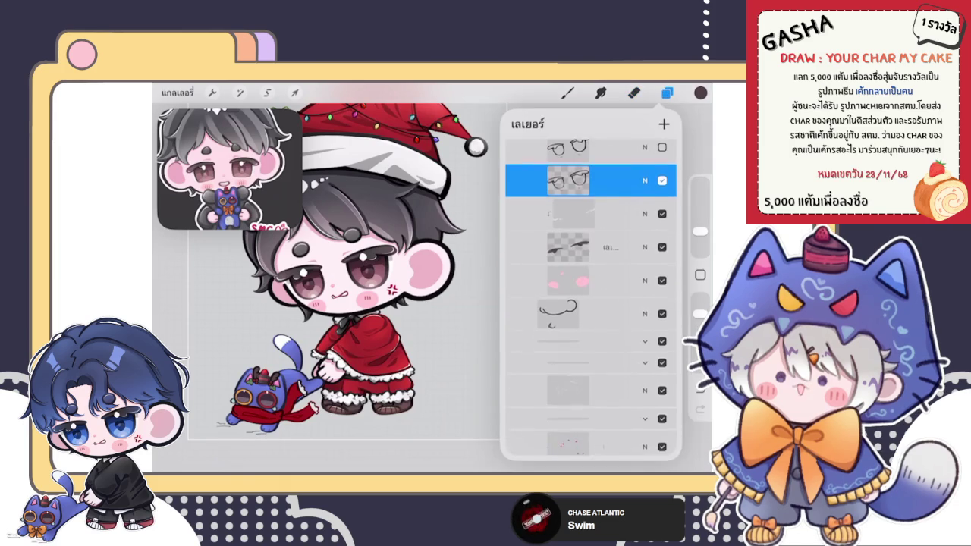
pyautogui.click(558, 318)
pyautogui.scroll(-3, 591, 296)
pyautogui.click(562, 210)
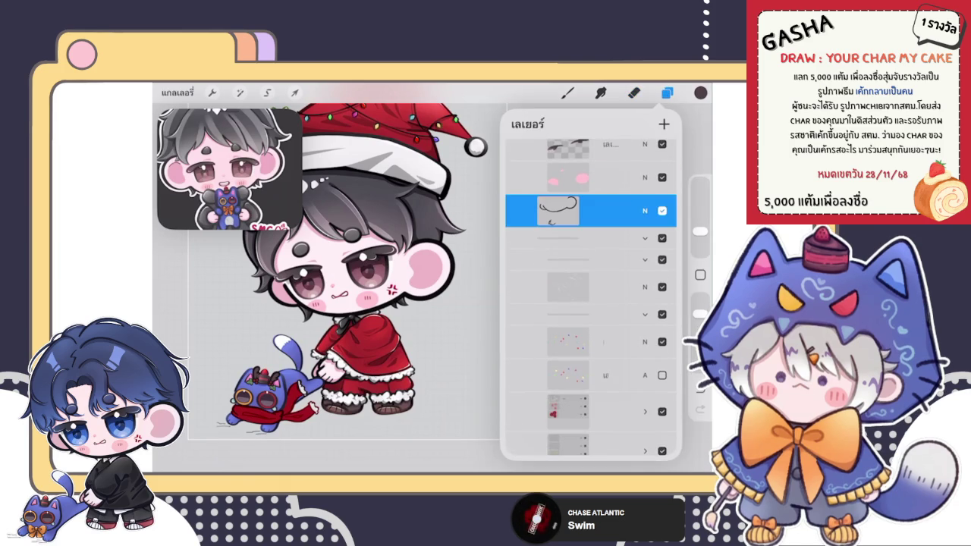
pyautogui.click(561, 210)
pyautogui.click(667, 93)
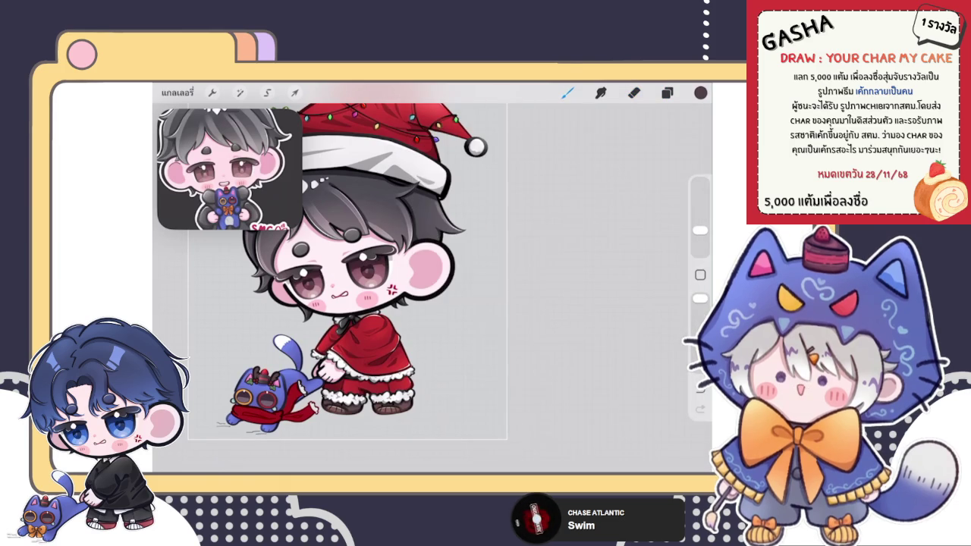
# Return to the Brush tool without changing the brush from the library
pyautogui.click(568, 92)
pyautogui.press('Escape')
pyautogui.scroll(5, 356, 288)
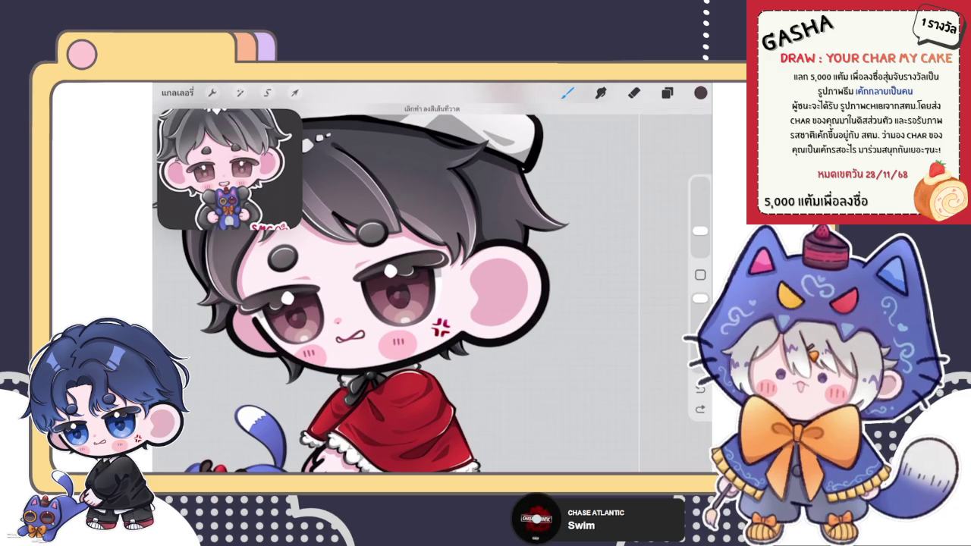
# Repaint the inner pink of the boy's ear evenly
pyautogui.click(700, 92)
pyautogui.click(700, 93)
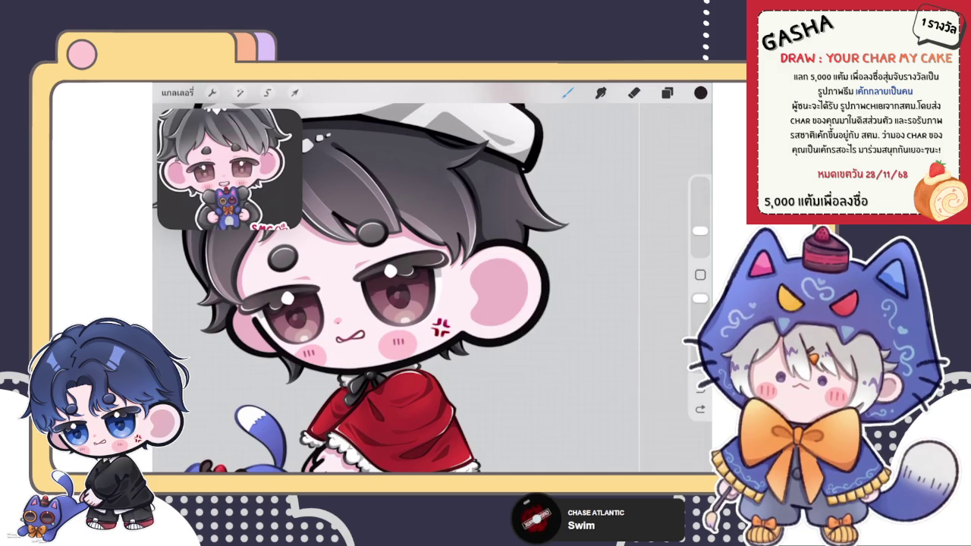
pyautogui.moveTo(500, 281); pyautogui.dragTo(505, 304)
pyautogui.scroll(-3, 376, 278)
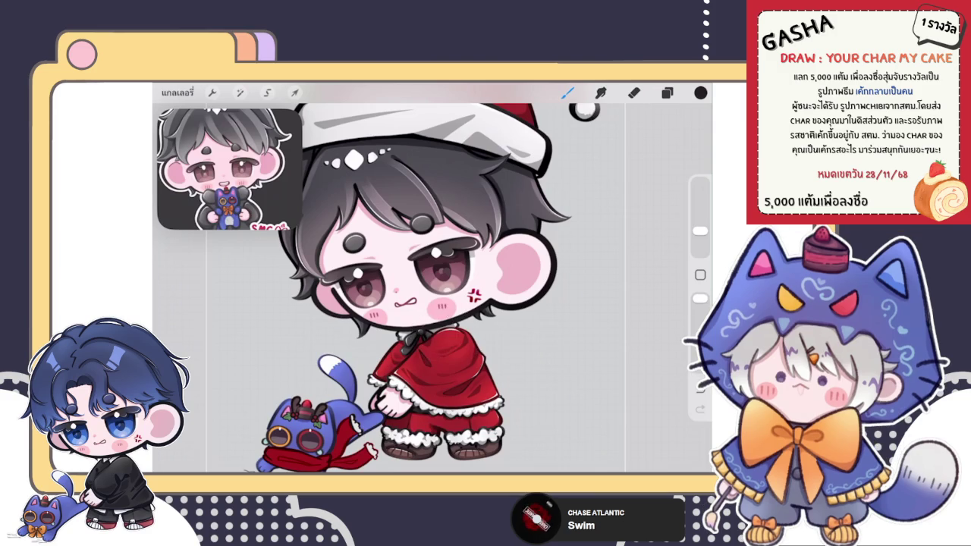
pyautogui.scroll(3, 342, 304)
# Shift the paint colour from magenta to a deep maroon red
pyautogui.click(668, 92)
pyautogui.scroll(3, 425, 289)
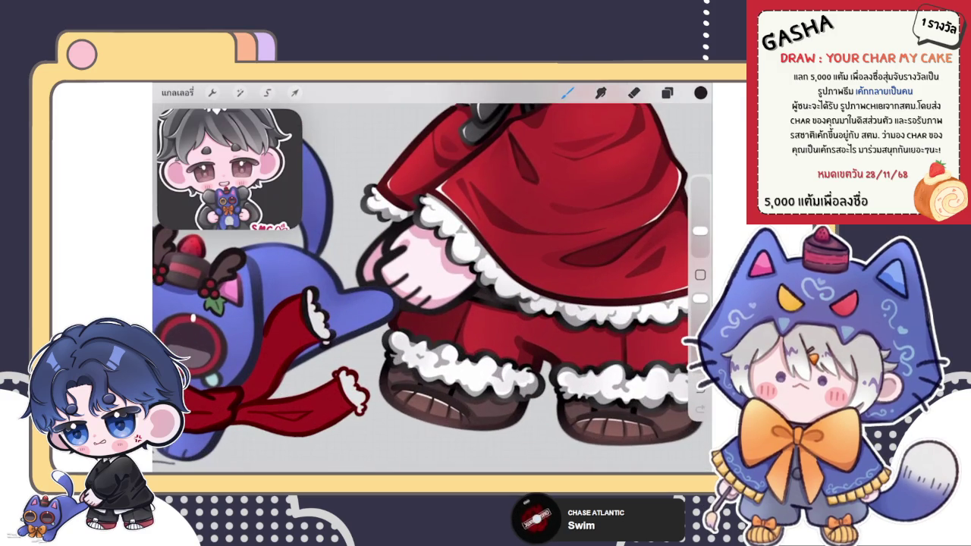
pyautogui.click(700, 93)
pyautogui.click(584, 221)
pyautogui.moveTo(664, 239); pyautogui.dragTo(665, 235)
pyautogui.click(590, 222)
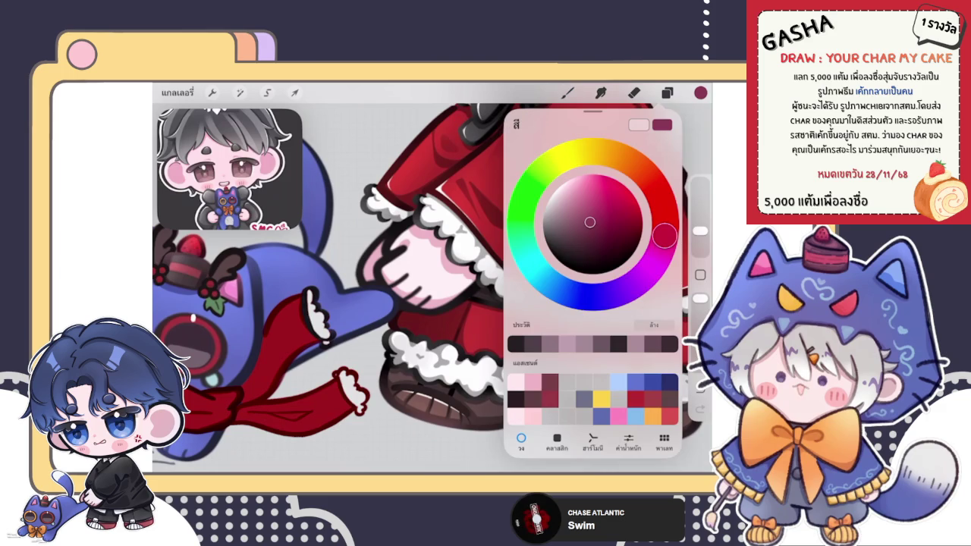
# Keep the deep red colour and zoom in on the boy's pink hand
pyautogui.click(700, 92)
pyautogui.scroll(3, 432, 288)
pyautogui.scroll(2, 432, 288)
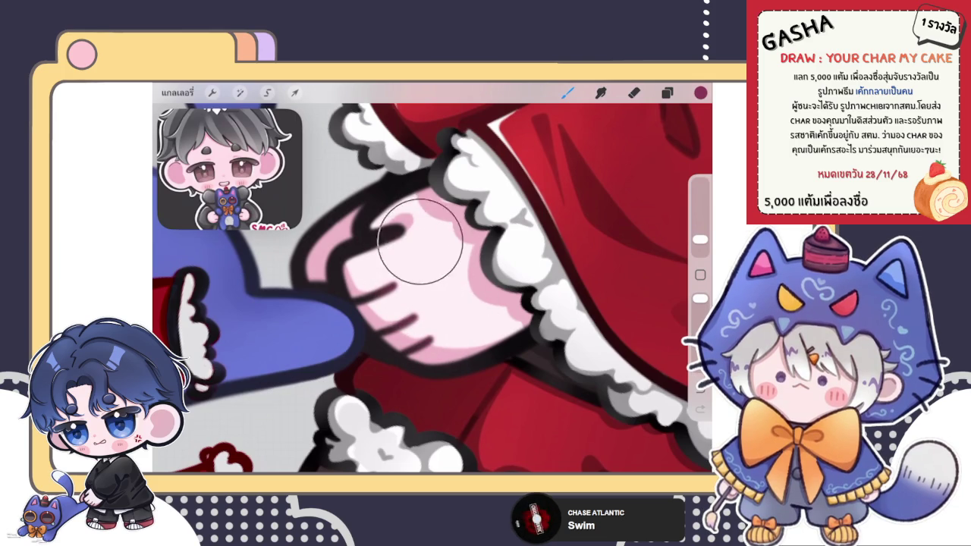
# Lighten the upper hand with light strokes, erase stray marks, then resume the brush
pyautogui.moveTo(418, 245); pyautogui.dragTo(462, 220)
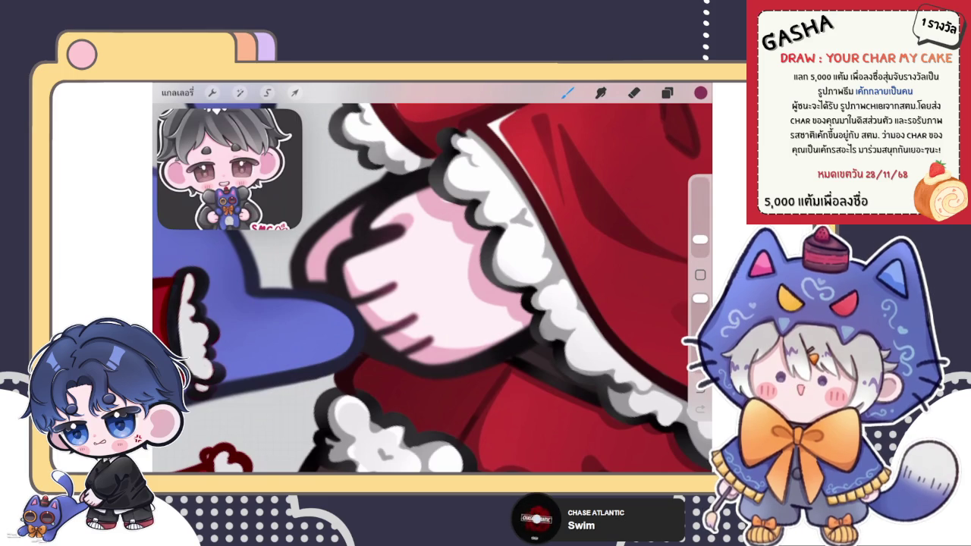
pyautogui.press('e')
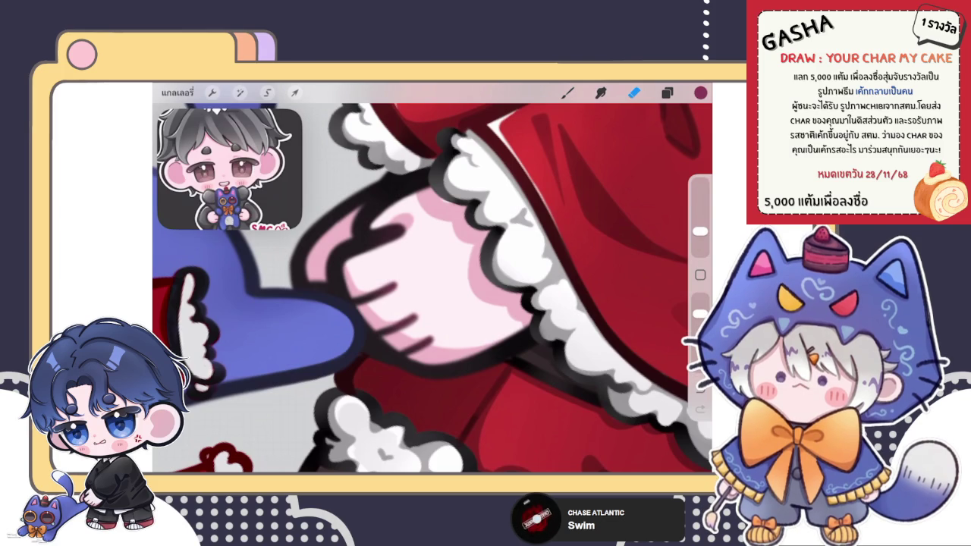
pyautogui.press('b')
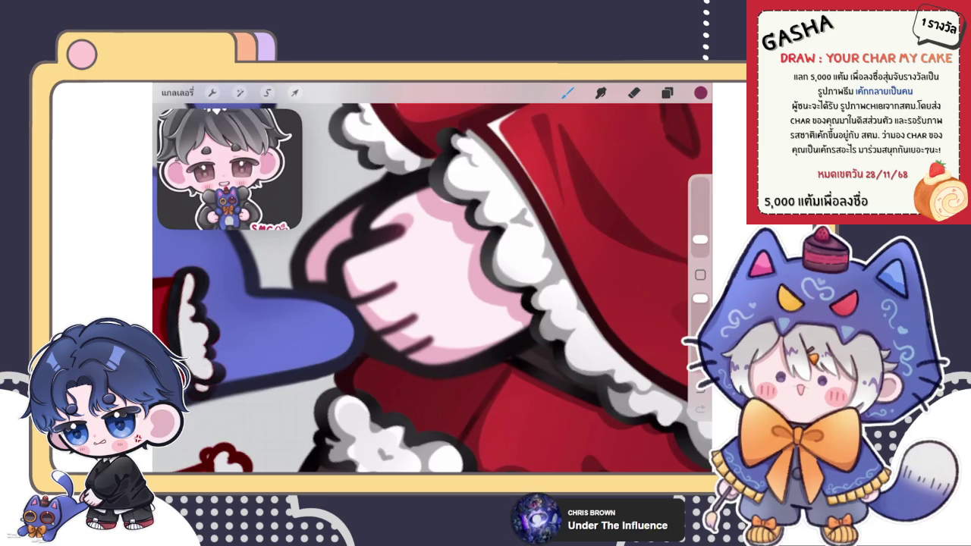
# Zoom out over the whole Santa boy illustration and show the layer list
pyautogui.scroll(-5, 432, 281)
pyautogui.scroll(-3, 433, 281)
pyautogui.scroll(5, 432, 280)
pyautogui.scroll(3, 432, 280)
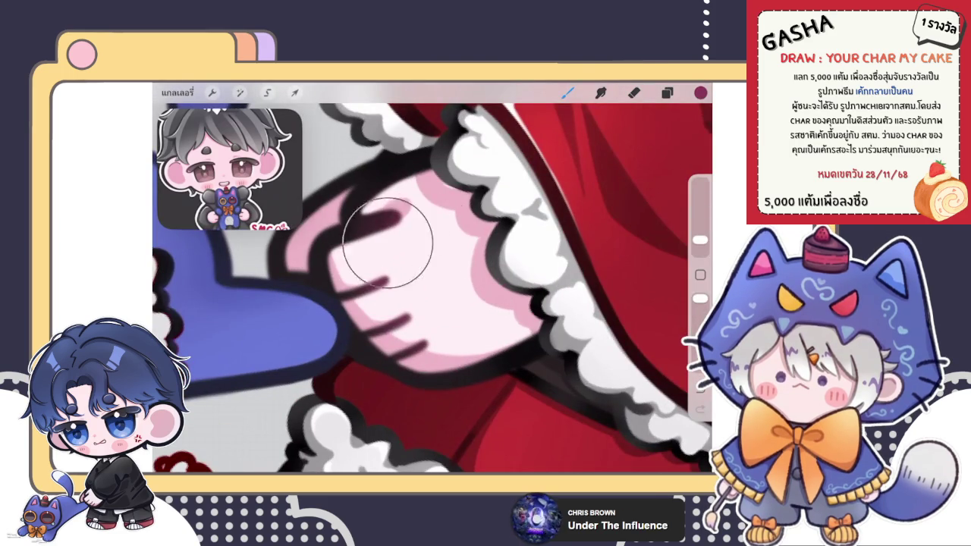
pyautogui.scroll(-1, 448, 300)
pyautogui.scroll(-3, 449, 301)
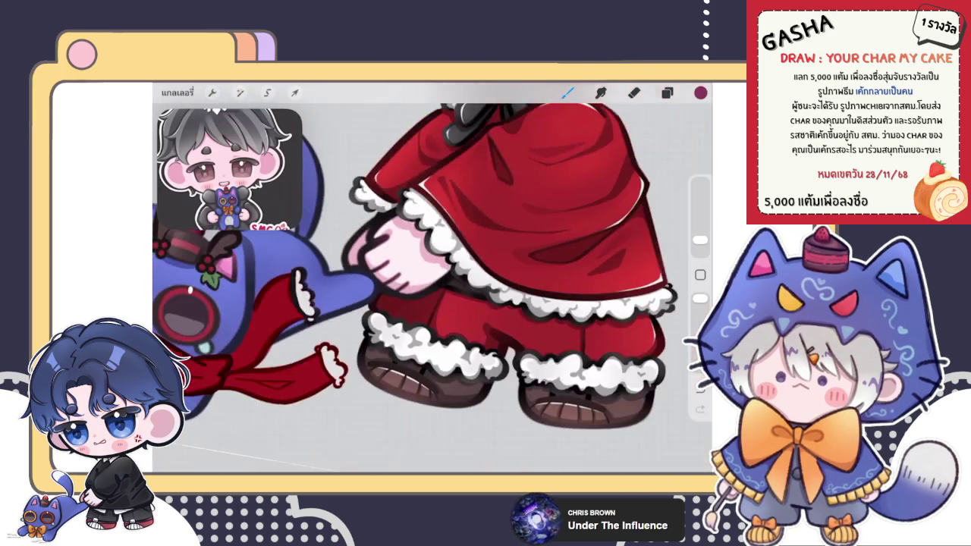
pyautogui.scroll(-2, 449, 301)
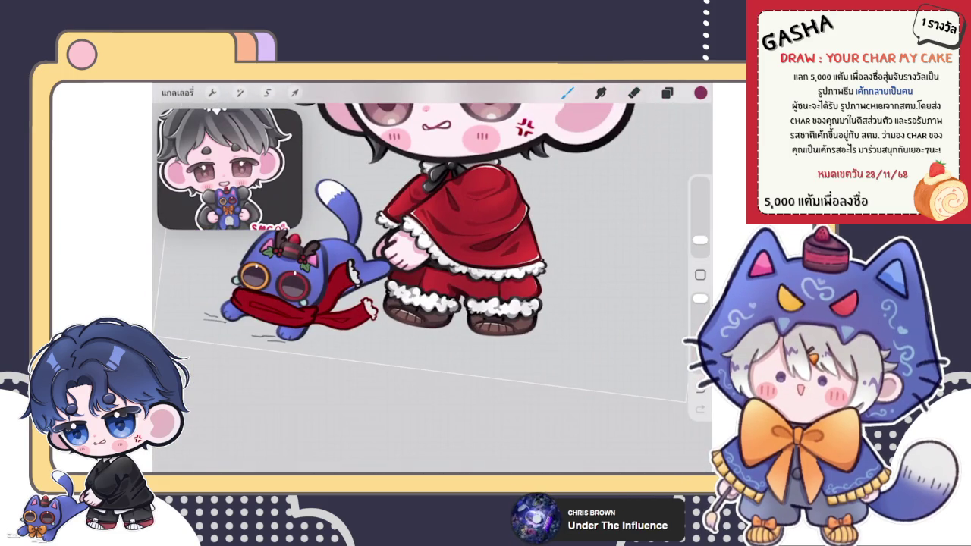
pyautogui.scroll(-3, 425, 273)
pyautogui.scroll(1, 425, 274)
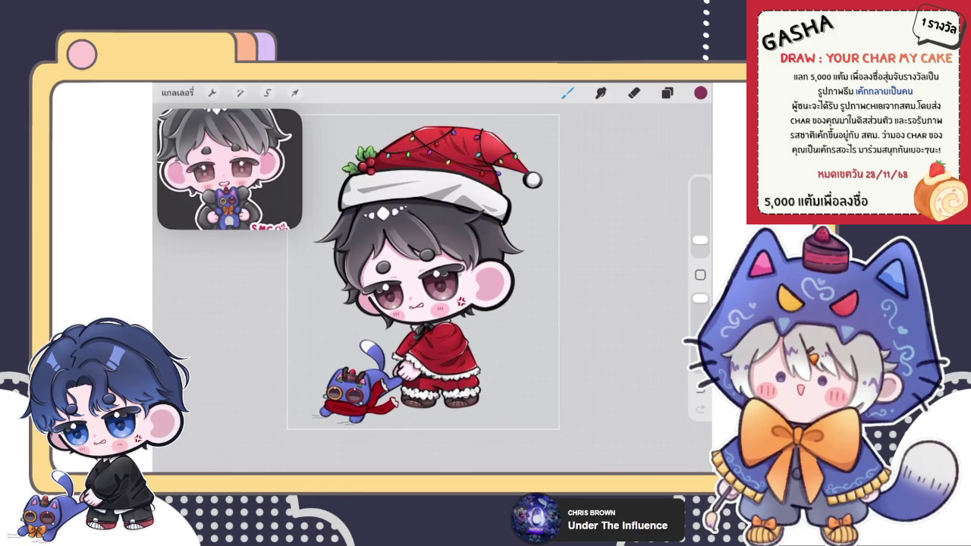
pyautogui.press('l')
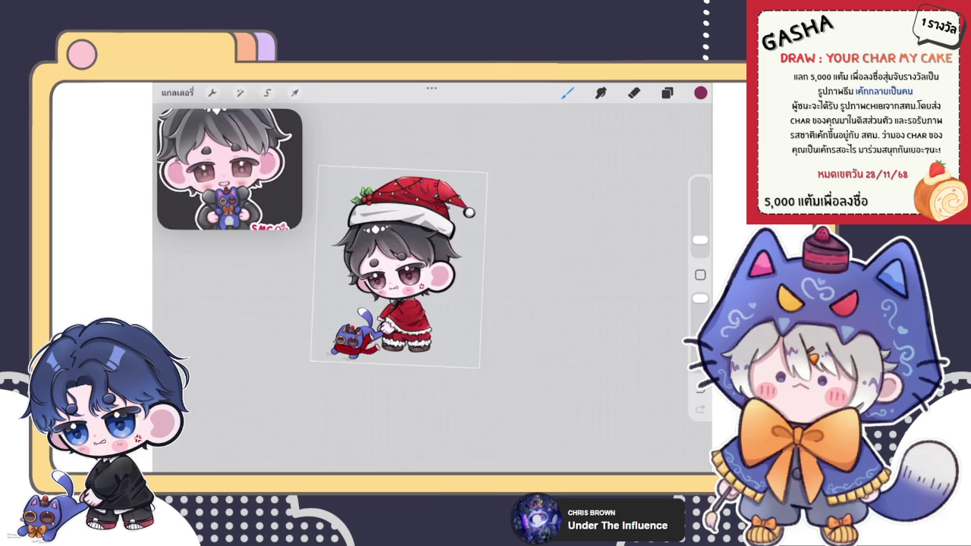
# Select the Santa hat's outline layer from the layer list
pyautogui.press('l')
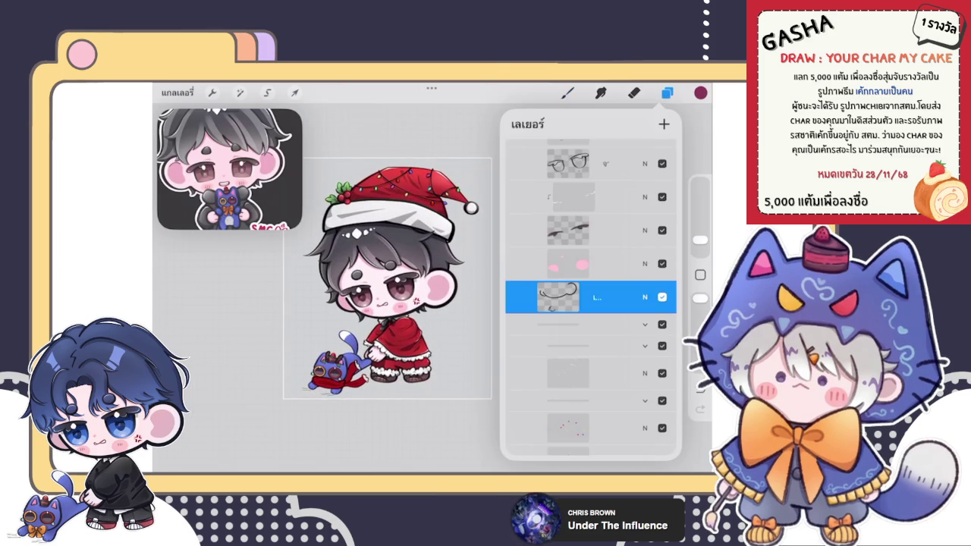
pyautogui.scroll(3, 591, 303)
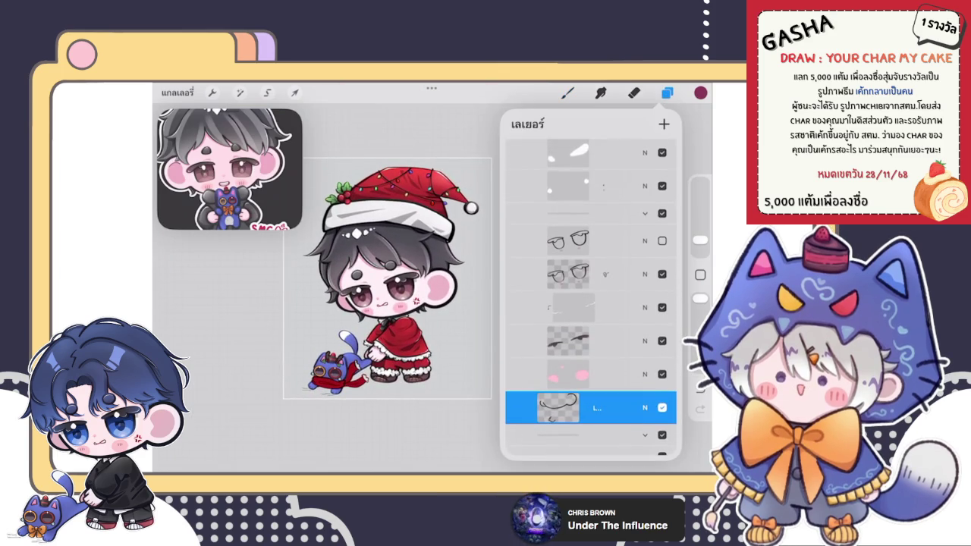
pyautogui.scroll(-5, 591, 296)
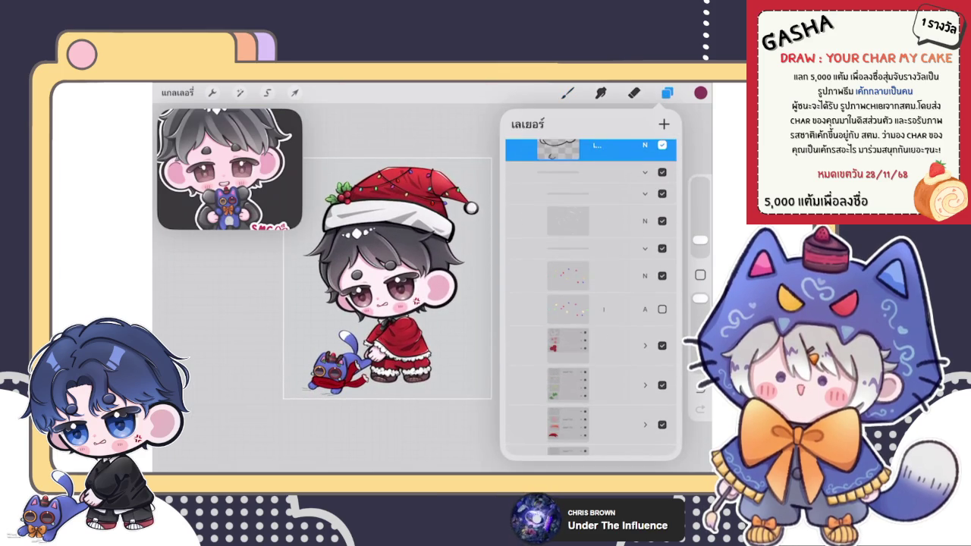
pyautogui.scroll(3, 341, 265)
pyautogui.scroll(3, 327, 273)
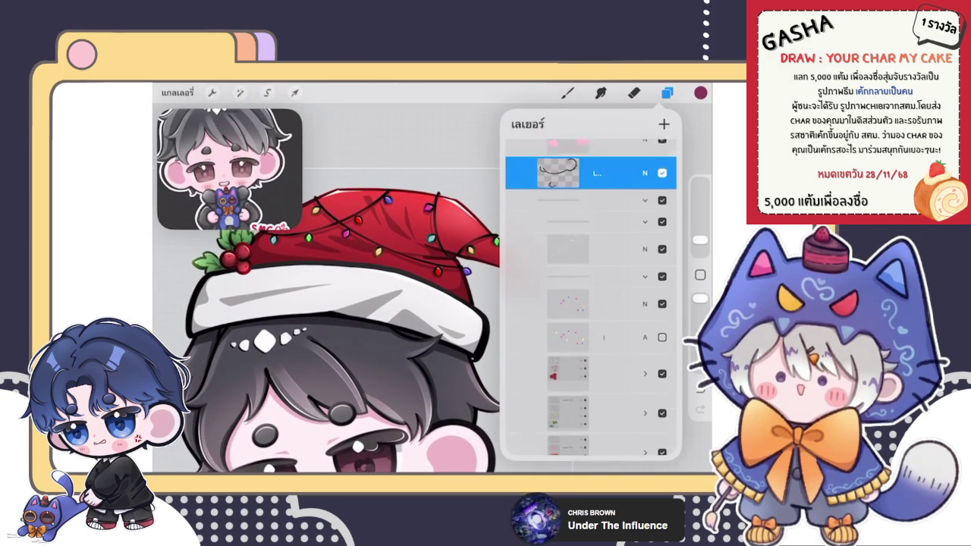
pyautogui.scroll(-5, 591, 304)
pyautogui.scroll(-3, 591, 304)
pyautogui.scroll(-2, 591, 303)
pyautogui.scroll(-2, 591, 303)
pyautogui.scroll(-1, 591, 303)
pyautogui.click(576, 241)
# Return to the brush and zoom in on the hat brim
pyautogui.click(700, 93)
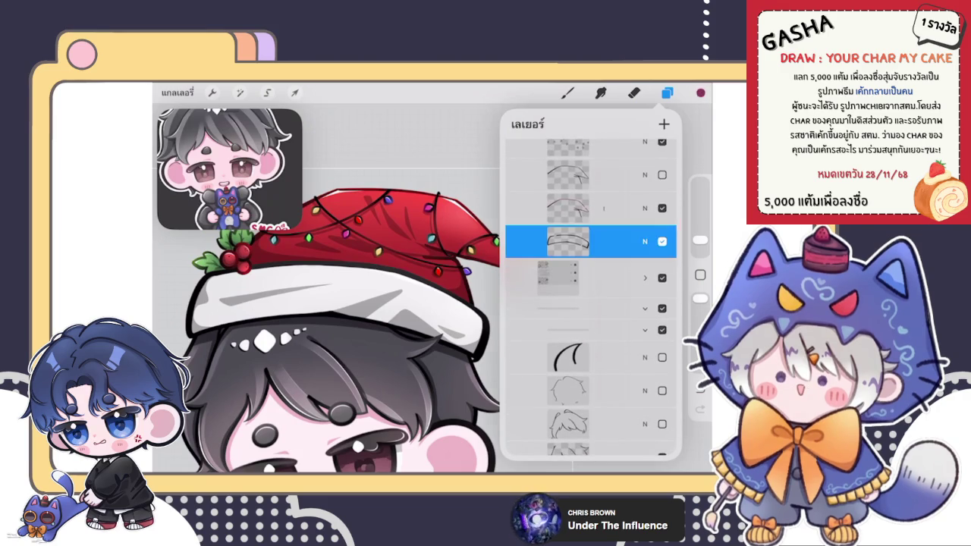
pyautogui.click(567, 93)
pyautogui.scroll(5, 444, 277)
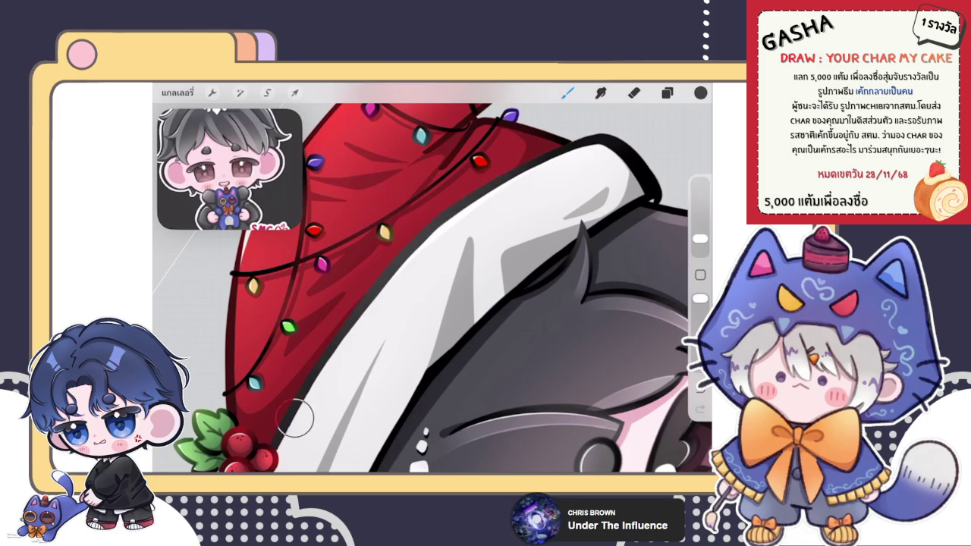
# Set the paint colour to dark grey
pyautogui.click(700, 92)
pyautogui.moveTo(550, 228); pyautogui.dragTo(548, 220)
pyautogui.click(399, 266)
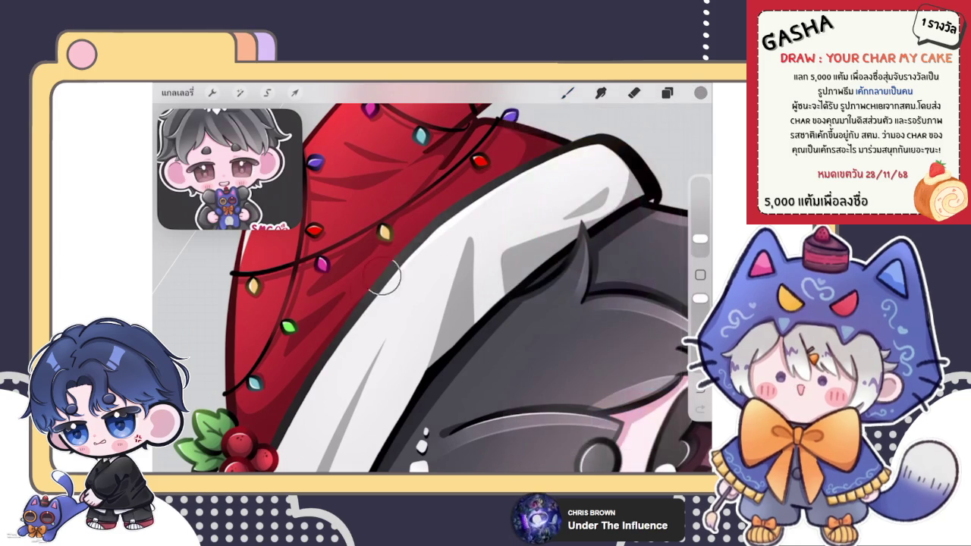
# Undo the last stroke on the hat and inspect the grey-shaded pom-pom
pyautogui.hotkey('ctrl', 'z')
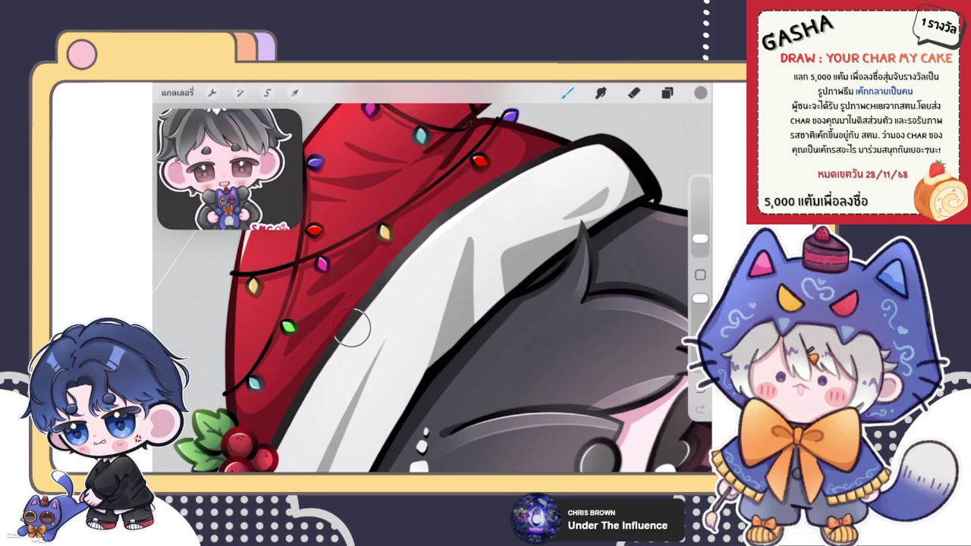
pyautogui.scroll(-5, 433, 288)
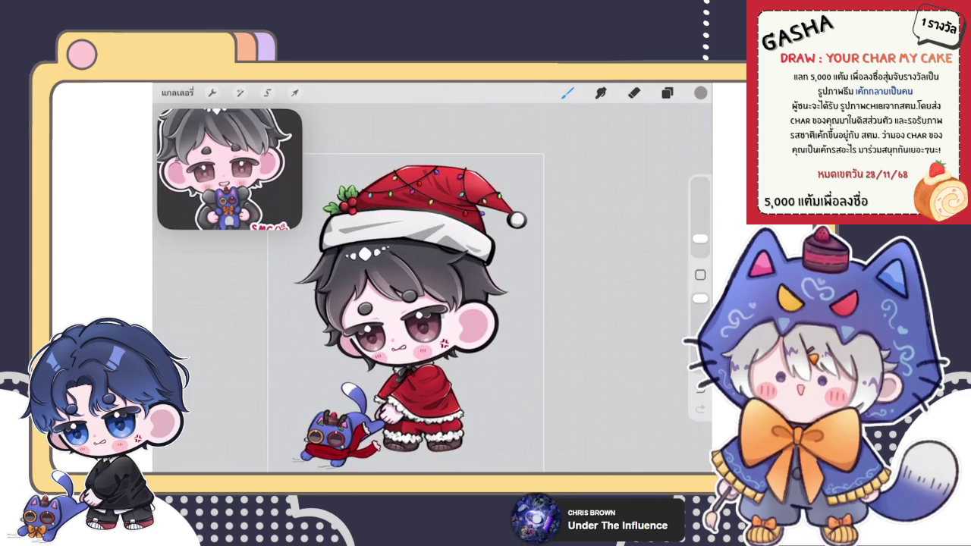
pyautogui.scroll(5, 433, 288)
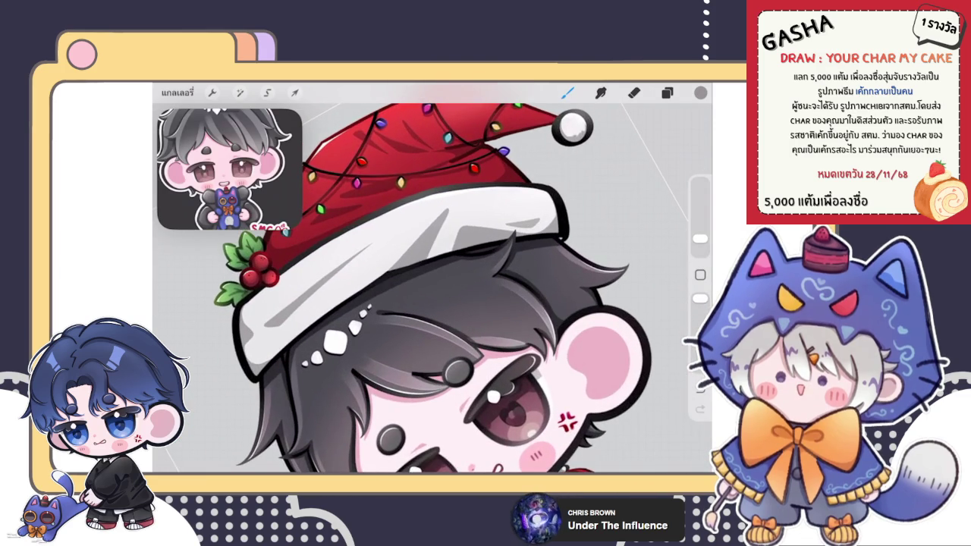
pyautogui.scroll(-5, 433, 288)
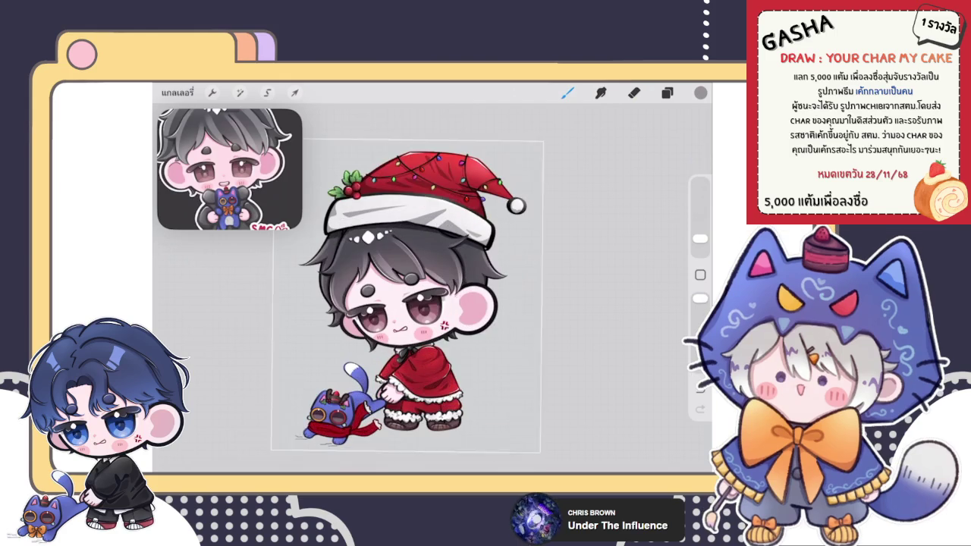
pyautogui.scroll(5, 432, 288)
pyautogui.scroll(-5, 432, 288)
pyautogui.scroll(5, 506, 214)
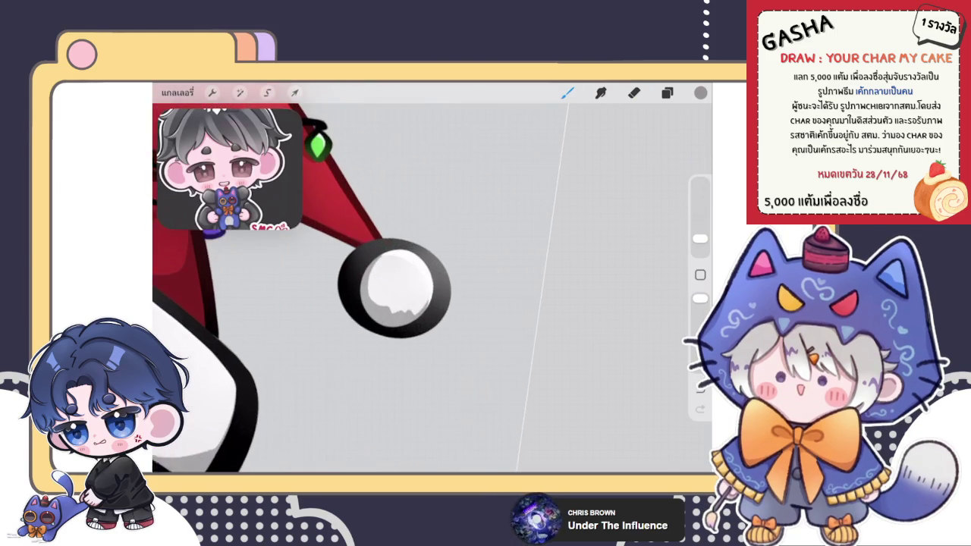
pyautogui.click(700, 92)
# Pick a paler colour for the hat and pompom, check layers, and view the whole character
pyautogui.click(556, 201)
pyautogui.click(700, 93)
pyautogui.click(666, 92)
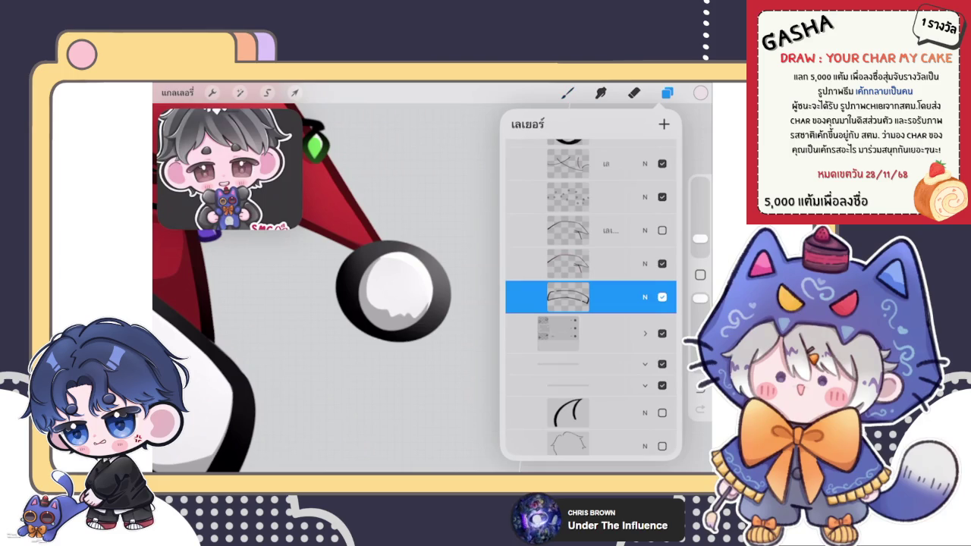
pyautogui.click(667, 92)
pyautogui.scroll(-5, 433, 288)
pyautogui.scroll(-5, 328, 309)
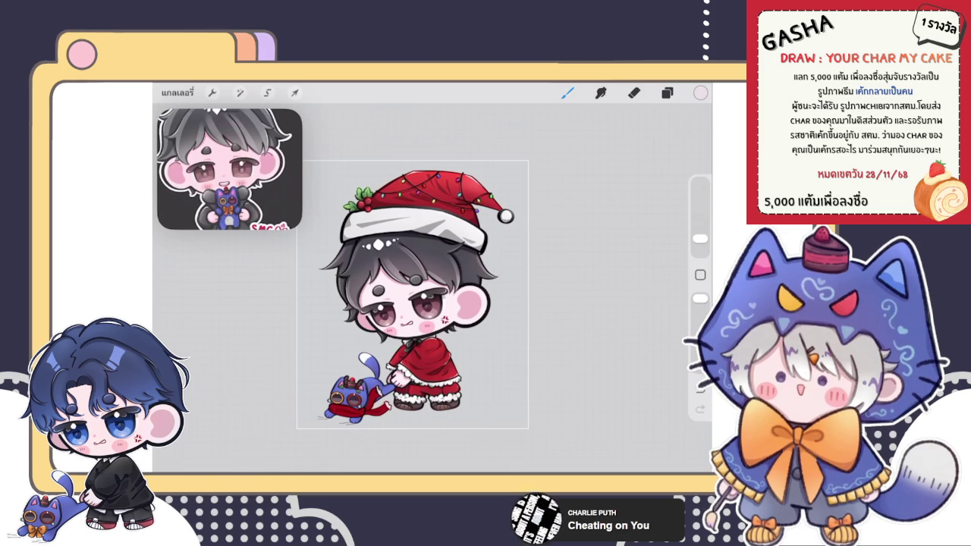
pyautogui.press('e')
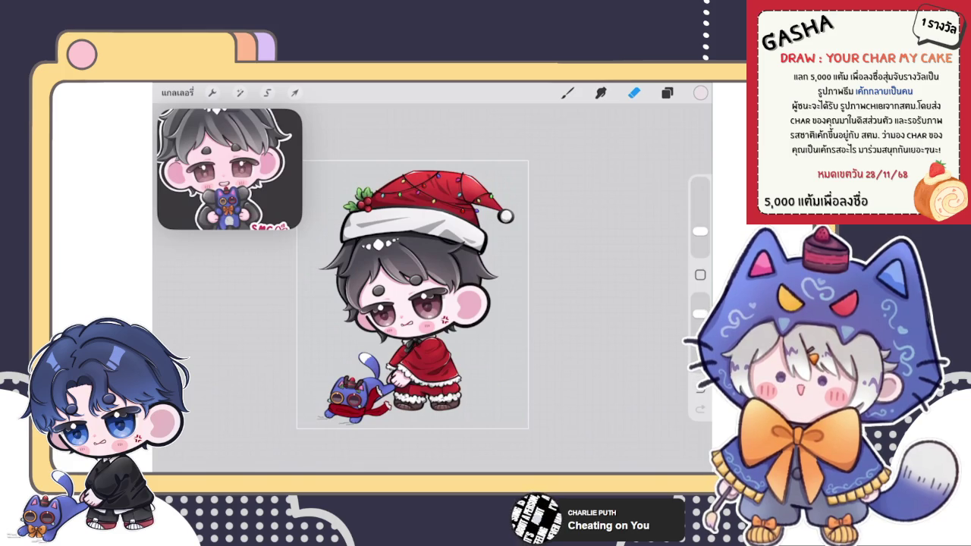
# Toggle to the brush and back to the Eraser for cleanup
pyautogui.press('b')
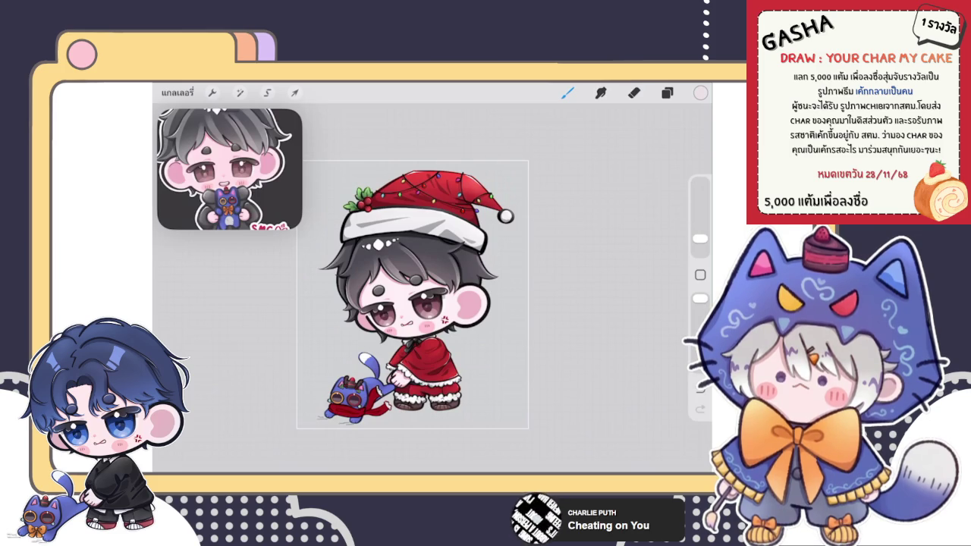
pyautogui.press('e')
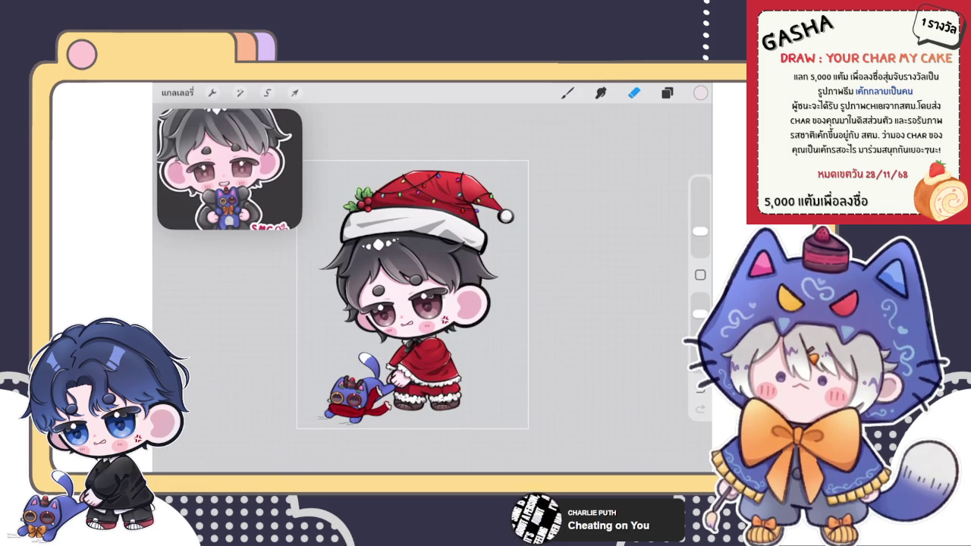
# Open and close the layer list a few times, scrolling through the layers
pyautogui.click(667, 93)
pyautogui.click(667, 93)
pyautogui.click(666, 92)
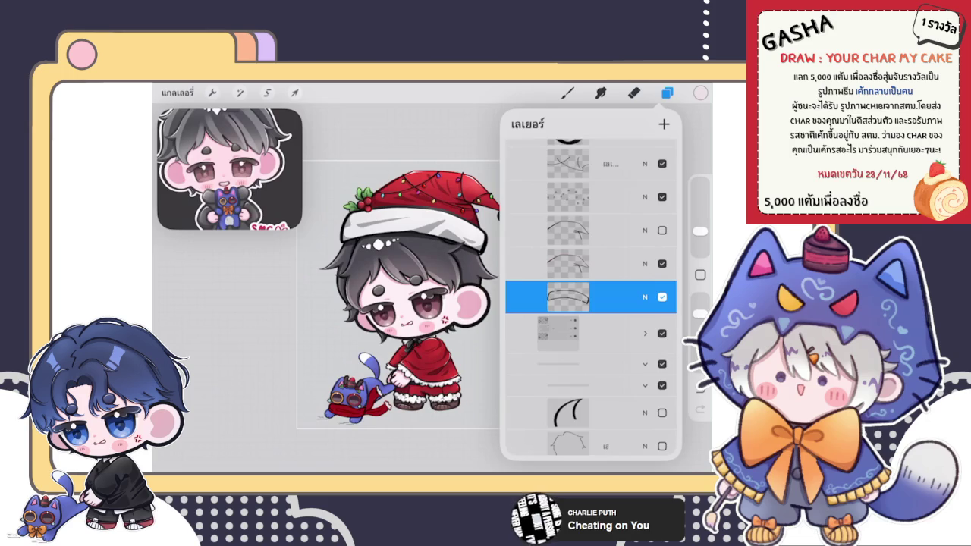
pyautogui.scroll(3, 591, 304)
pyautogui.scroll(-5, 591, 304)
pyautogui.scroll(-3, 591, 303)
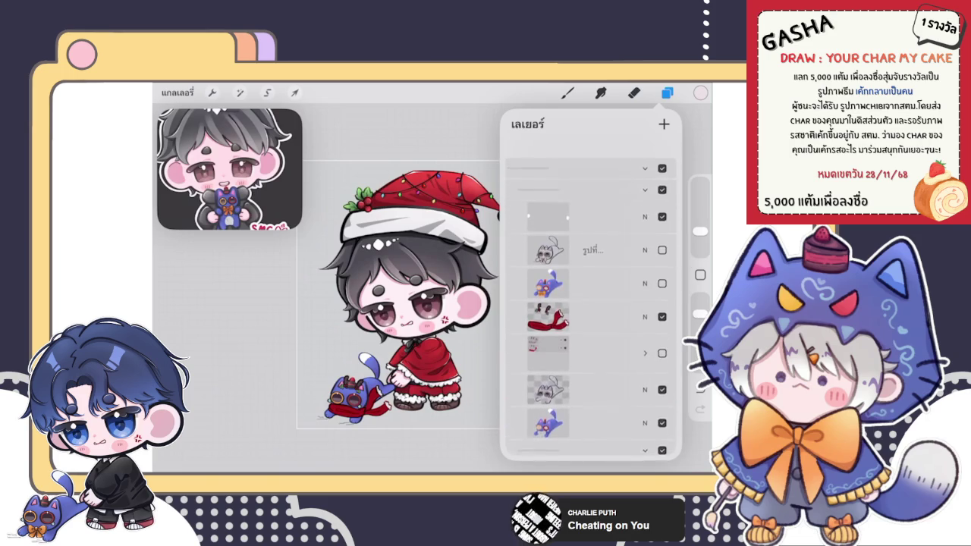
pyautogui.click(667, 93)
# Switch to the Eraser and zoom in and out around the blue cat plush
pyautogui.click(634, 93)
pyautogui.scroll(-3, 423, 275)
pyautogui.scroll(3, 423, 275)
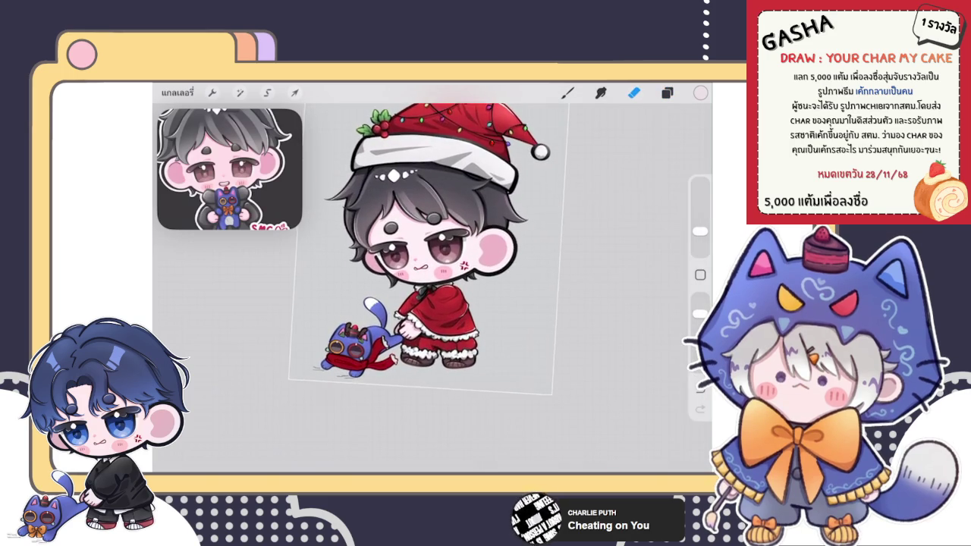
pyautogui.scroll(-2, 424, 275)
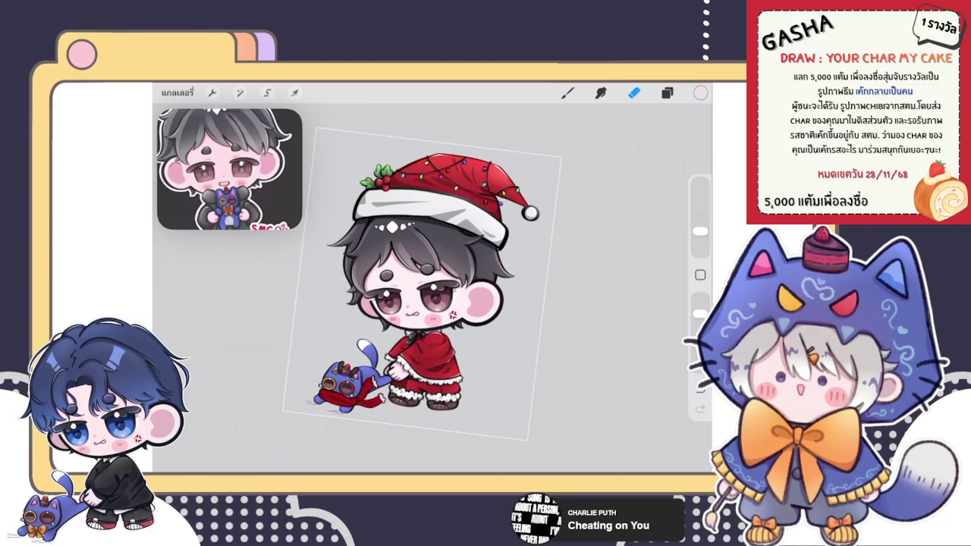
pyautogui.scroll(2, 425, 250)
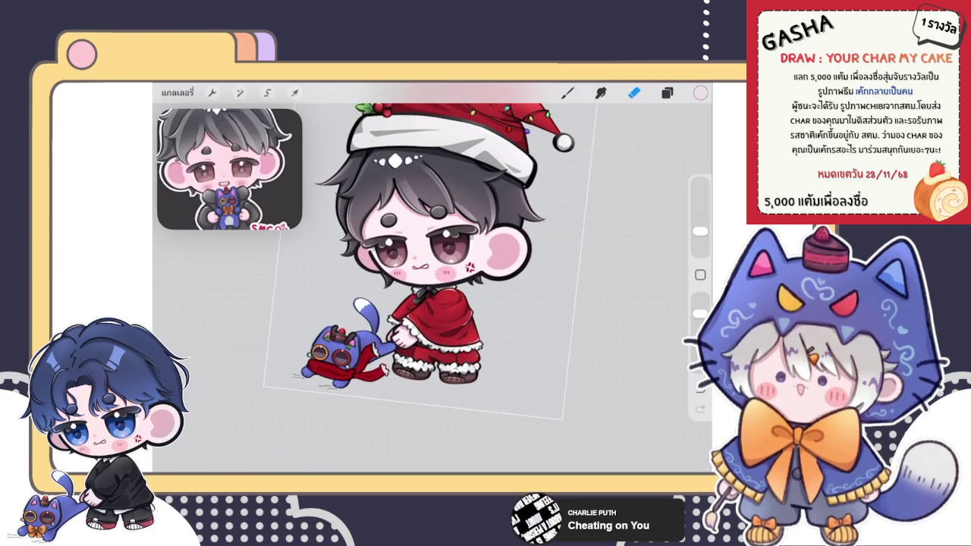
pyautogui.scroll(2, 471, 289)
pyautogui.scroll(1, 470, 289)
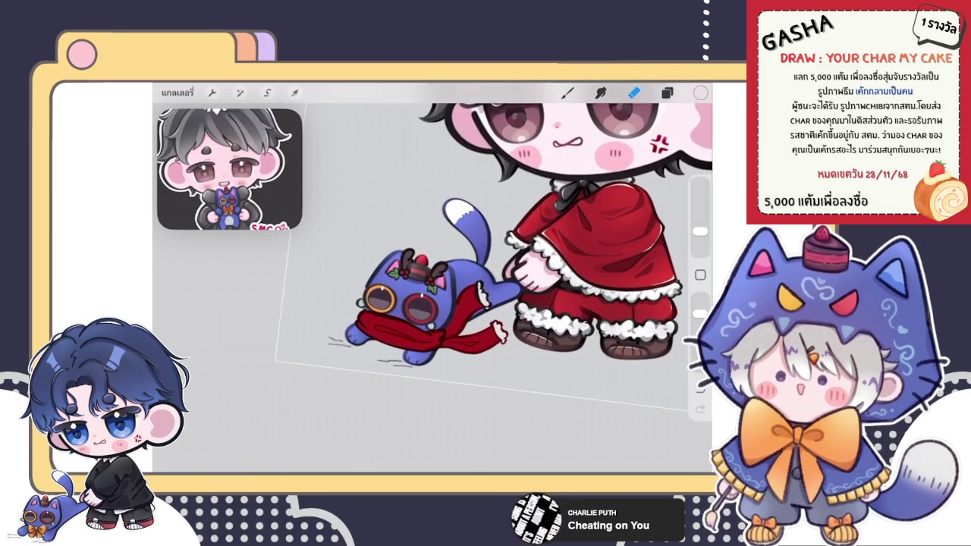
# Select the blue cat plush layer and switch to the Brush
pyautogui.click(667, 92)
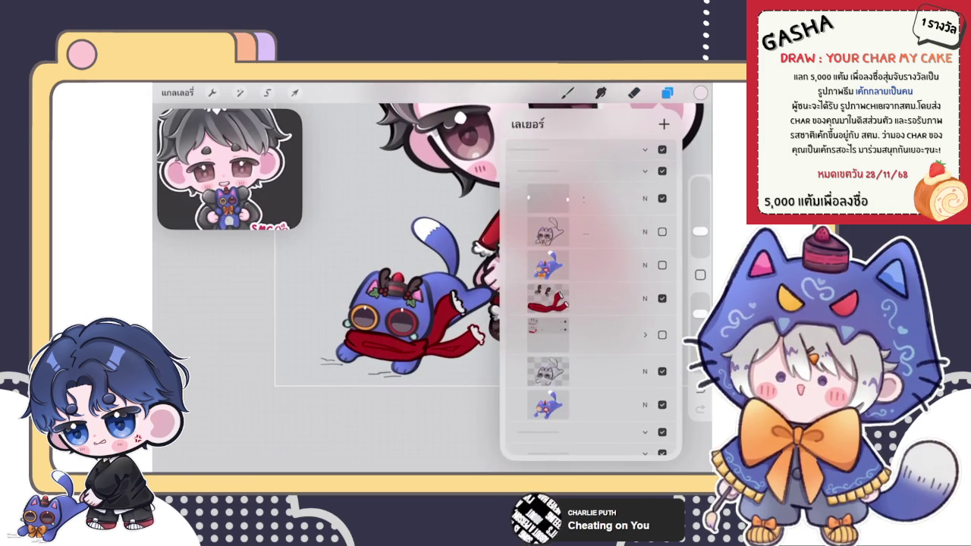
pyautogui.scroll(-3, 592, 296)
pyautogui.click(591, 312)
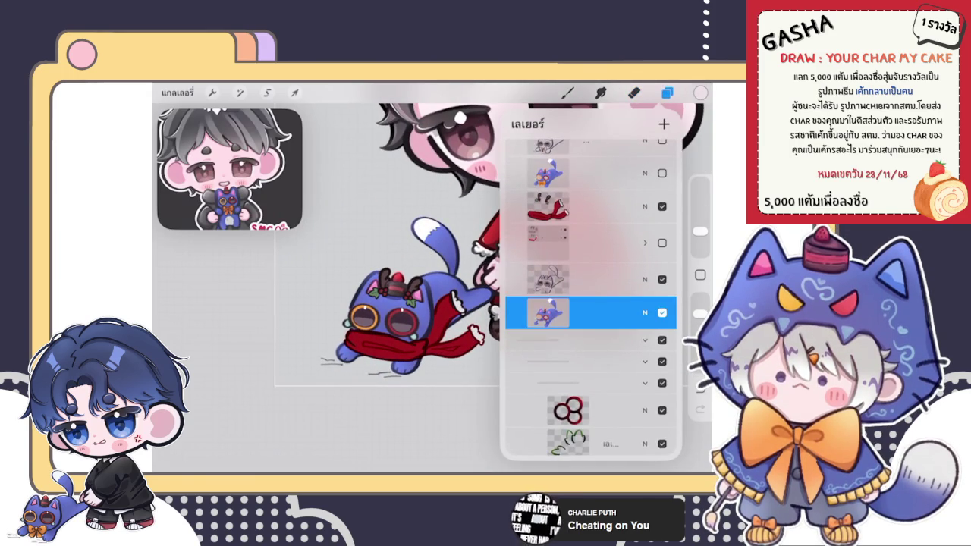
pyautogui.click(568, 92)
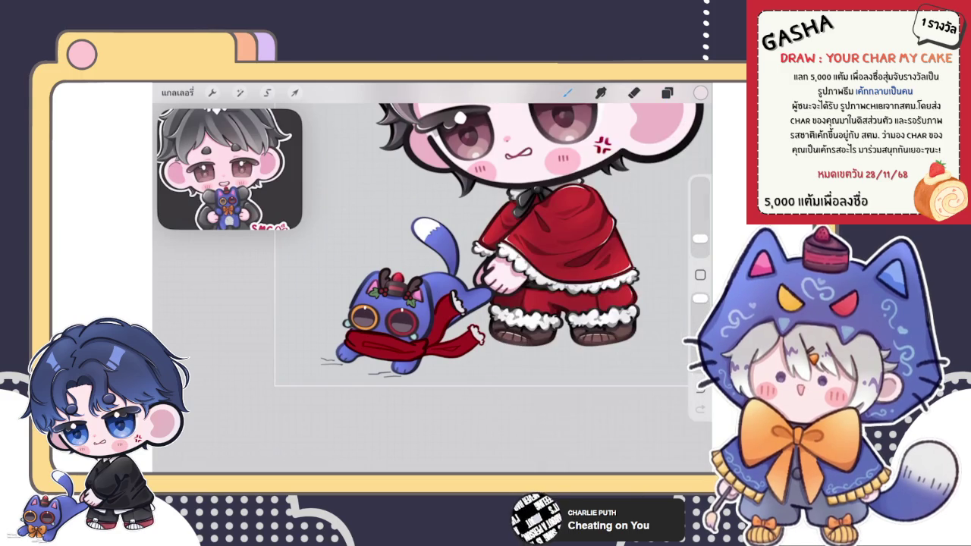
pyautogui.click(567, 92)
pyautogui.click(622, 278)
pyautogui.click(568, 92)
pyautogui.scroll(3, 493, 288)
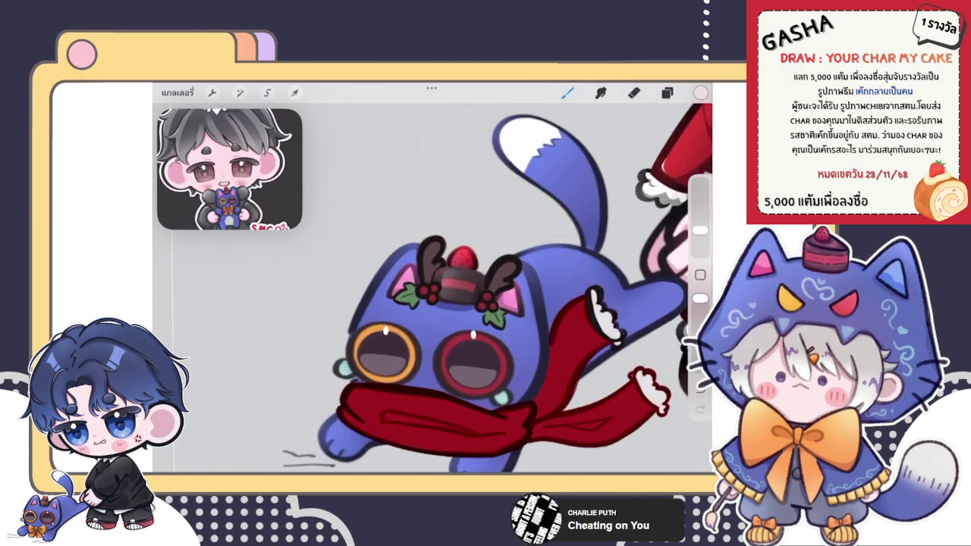
pyautogui.scroll(2, 455, 288)
pyautogui.scroll(2, 455, 288)
pyautogui.scroll(2, 456, 288)
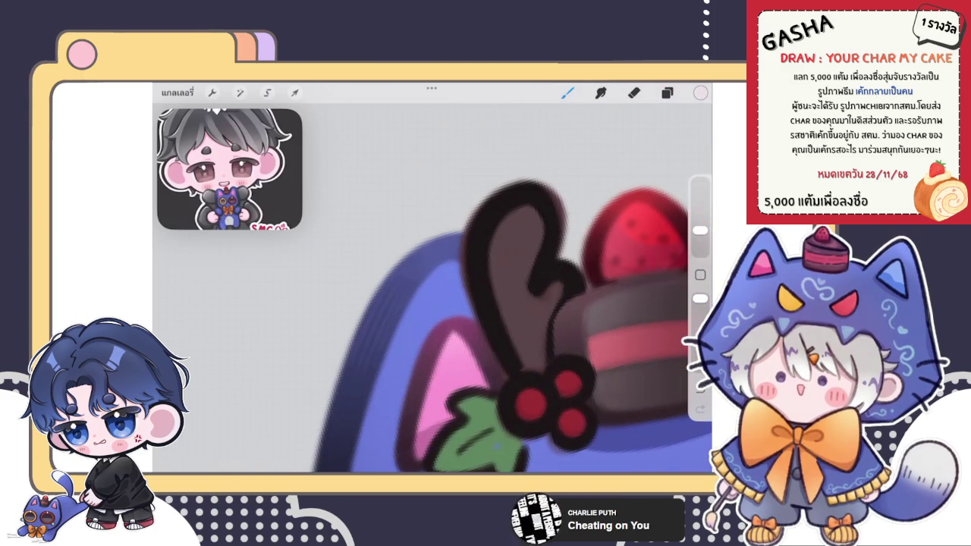
pyautogui.scroll(-2, 433, 288)
pyautogui.scroll(-3, 432, 288)
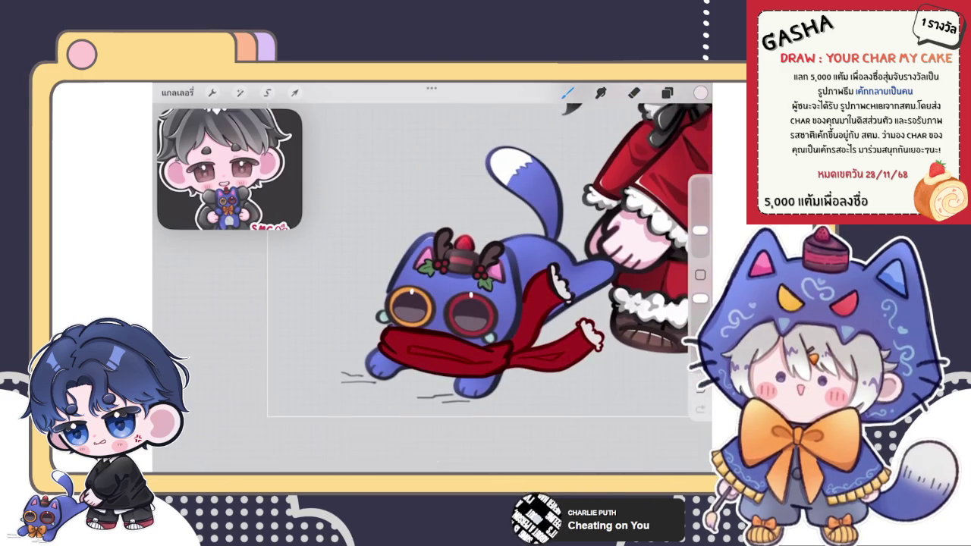
pyautogui.scroll(-3, 493, 250)
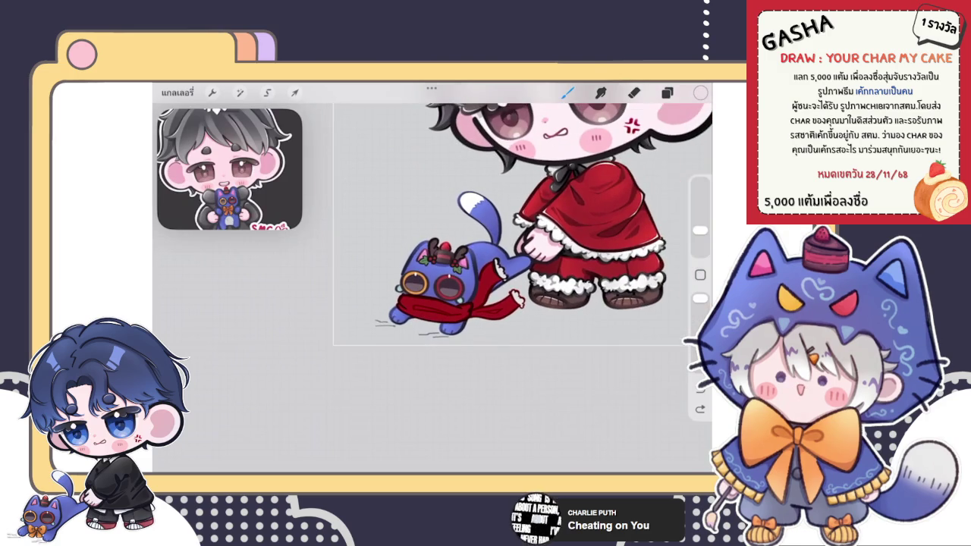
pyautogui.scroll(2, 455, 288)
pyautogui.press('e')
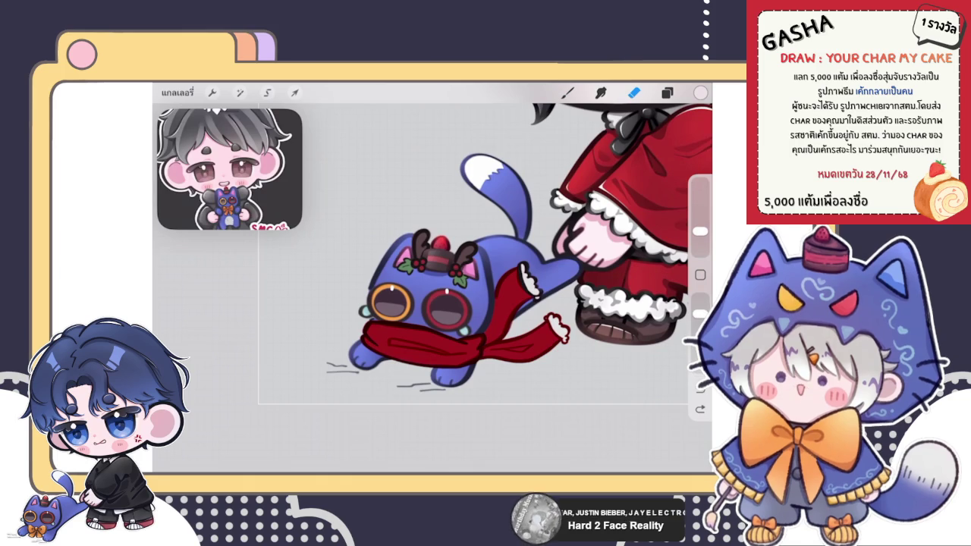
pyautogui.press('b')
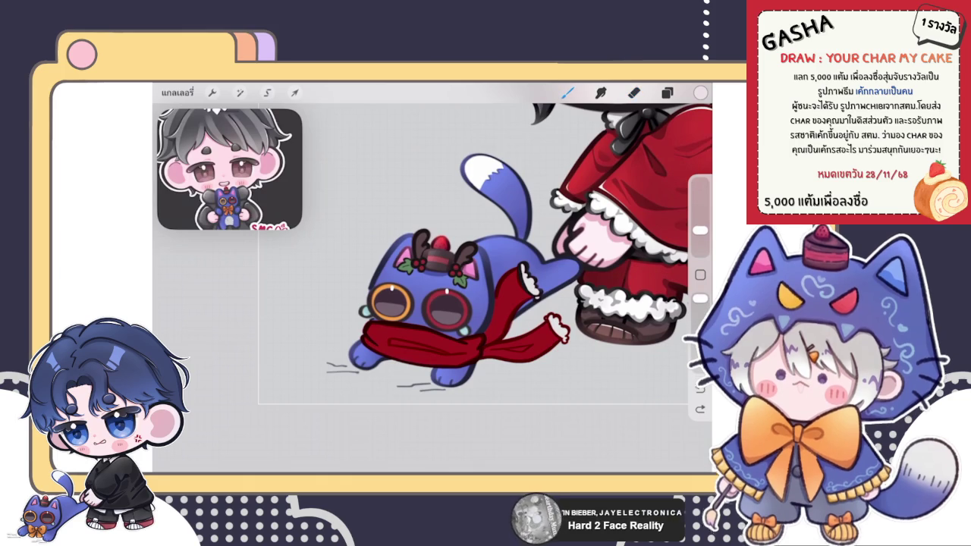
pyautogui.press('e')
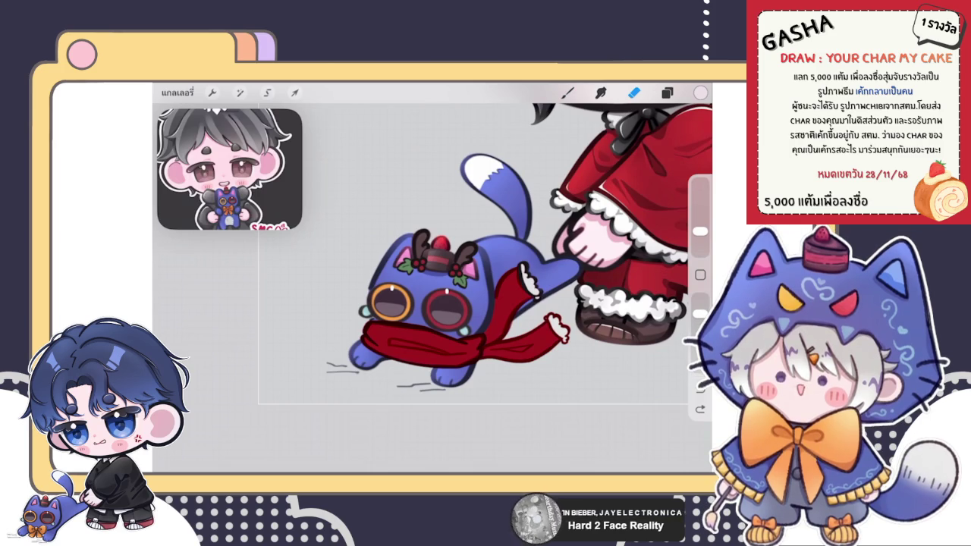
# Toggle the layer list and zoom in on the cat's head
pyautogui.click(667, 93)
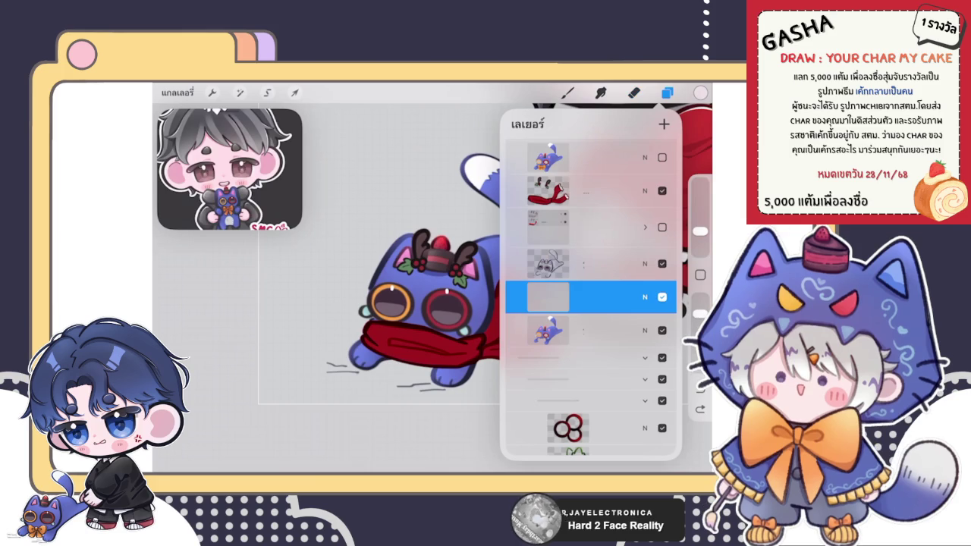
pyautogui.click(667, 92)
pyautogui.click(667, 93)
pyautogui.click(667, 92)
pyautogui.scroll(5, 456, 265)
pyautogui.scroll(5, 455, 266)
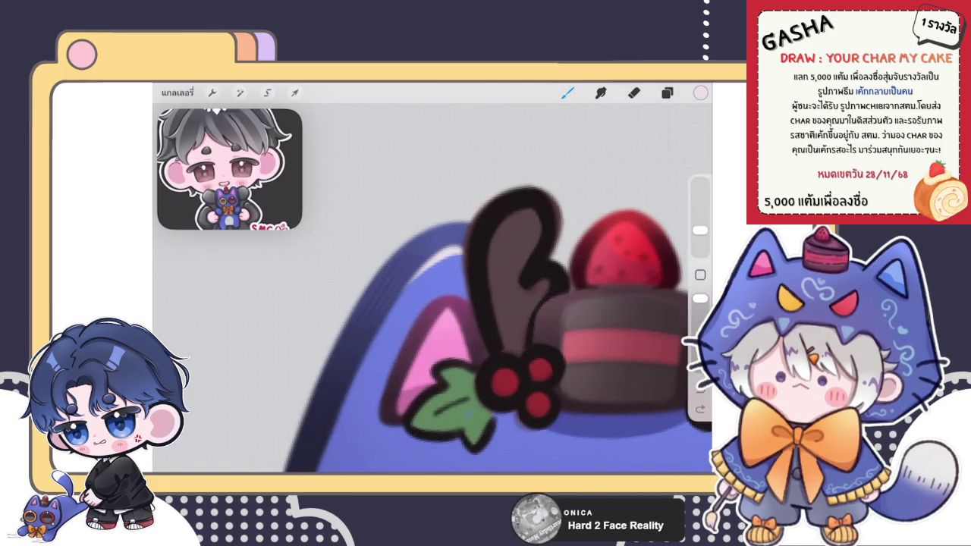
pyautogui.scroll(3, 432, 288)
# Undo and redo the head highlight stroke to compare, keeping it
pyautogui.hotkey('ctrl', 'z')
pyautogui.hotkey('ctrl', 'shift', 'z')
pyautogui.hotkey('ctrl', 'z')
pyautogui.hotkey('ctrl', 'shift', 'z')
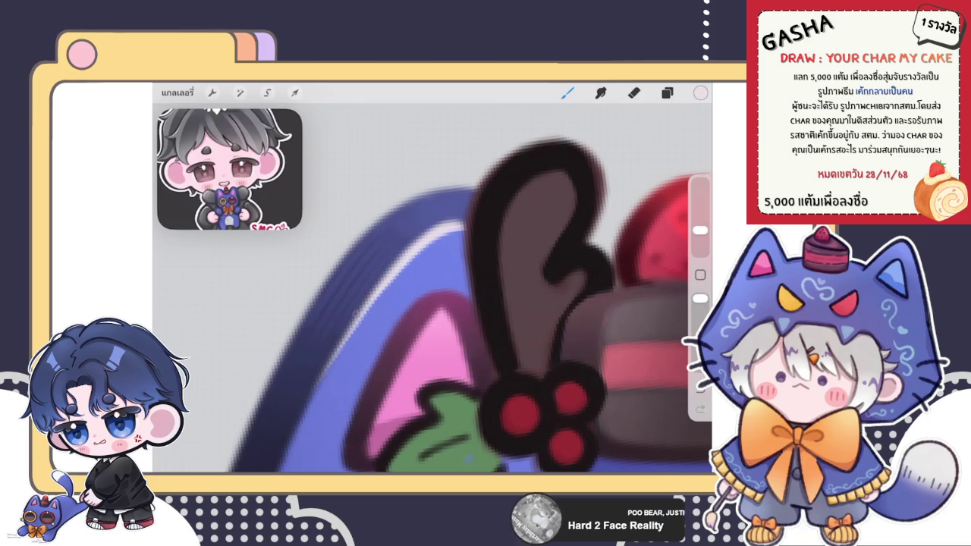
pyautogui.scroll(-3, 432, 281)
pyautogui.scroll(-5, 433, 281)
pyautogui.scroll(-3, 432, 280)
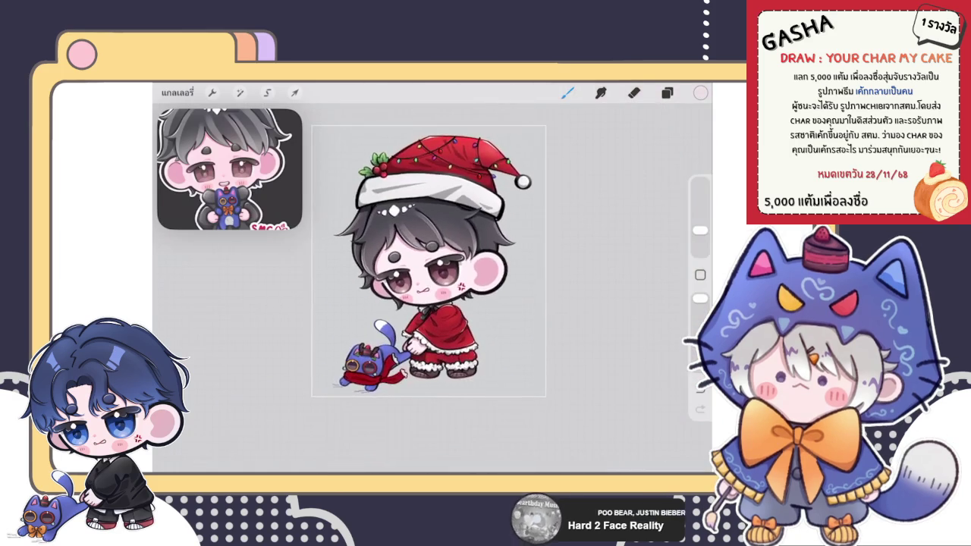
pyautogui.scroll(3, 372, 360)
pyautogui.scroll(3, 372, 360)
pyautogui.scroll(2, 372, 360)
pyautogui.scroll(1, 371, 360)
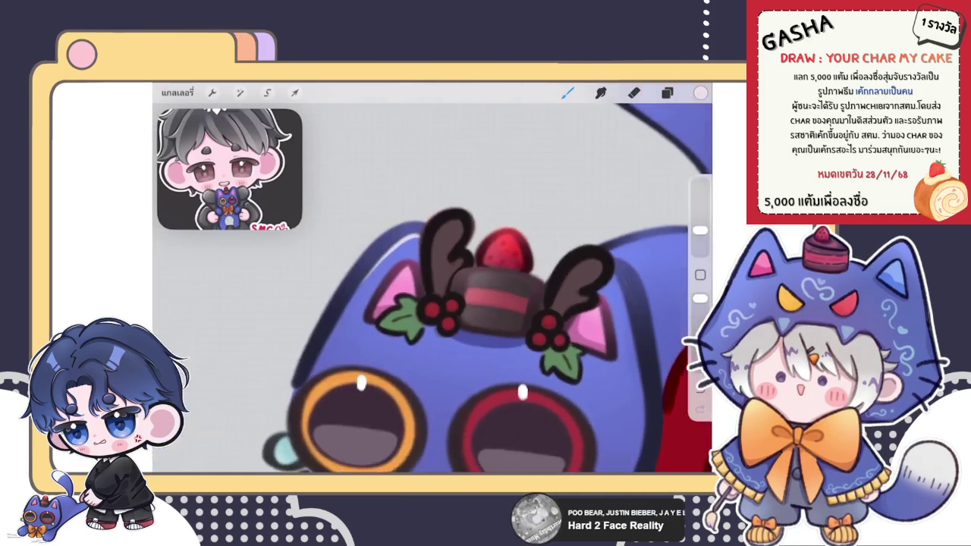
pyautogui.scroll(2, 432, 280)
pyautogui.scroll(3, 433, 281)
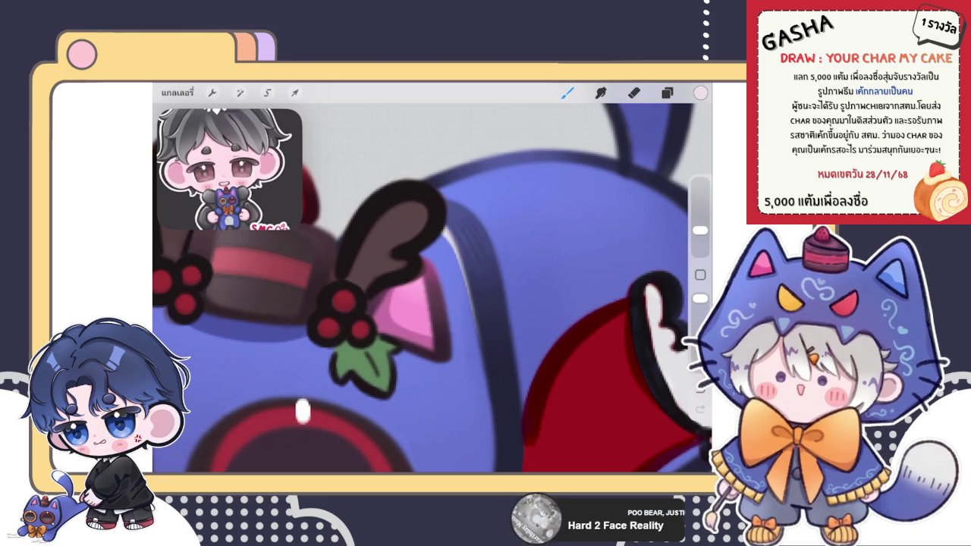
# Adjust the zoom and bring the layer list back up
pyautogui.click(667, 92)
pyautogui.click(667, 92)
pyautogui.scroll(-5, 432, 288)
pyautogui.scroll(-5, 432, 288)
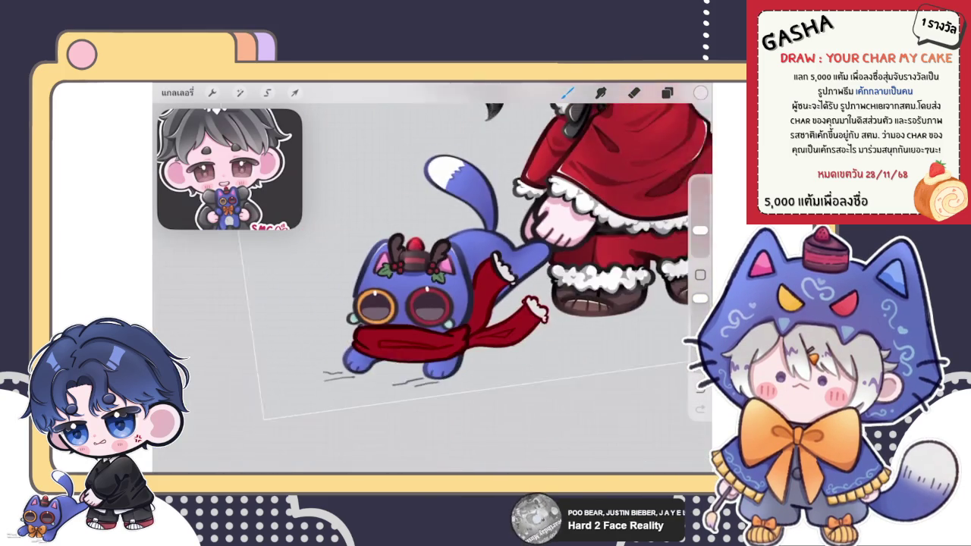
pyautogui.scroll(3, 433, 289)
pyautogui.click(667, 92)
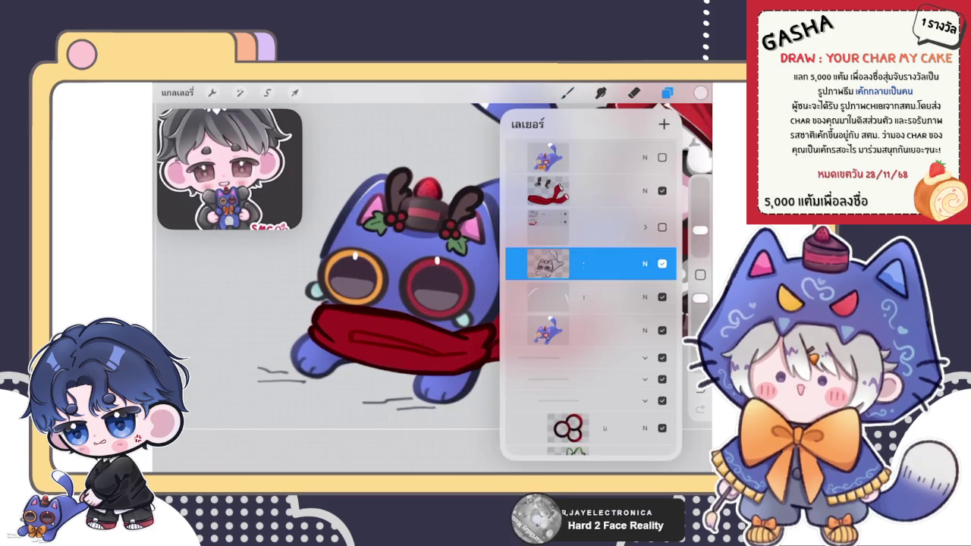
# Erase the stray white mark on the cat's head with a smaller eraser
pyautogui.click(568, 92)
pyautogui.click(667, 92)
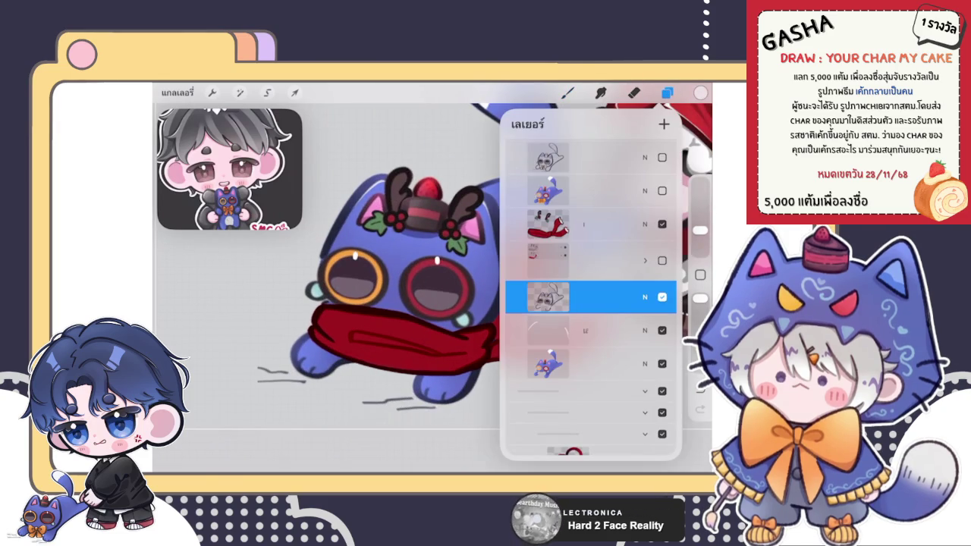
pyautogui.click(568, 92)
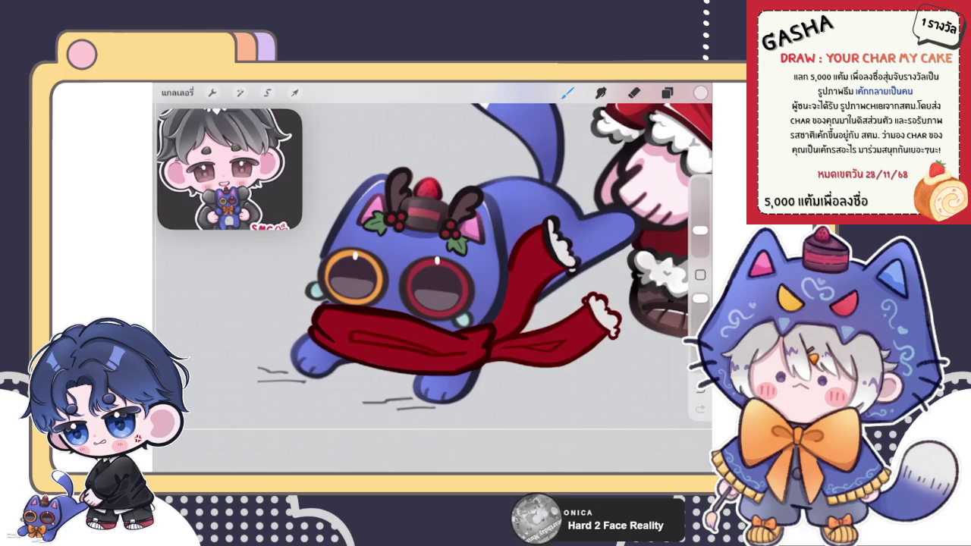
pyautogui.scroll(3, 425, 197)
pyautogui.scroll(3, 425, 197)
pyautogui.scroll(3, 424, 197)
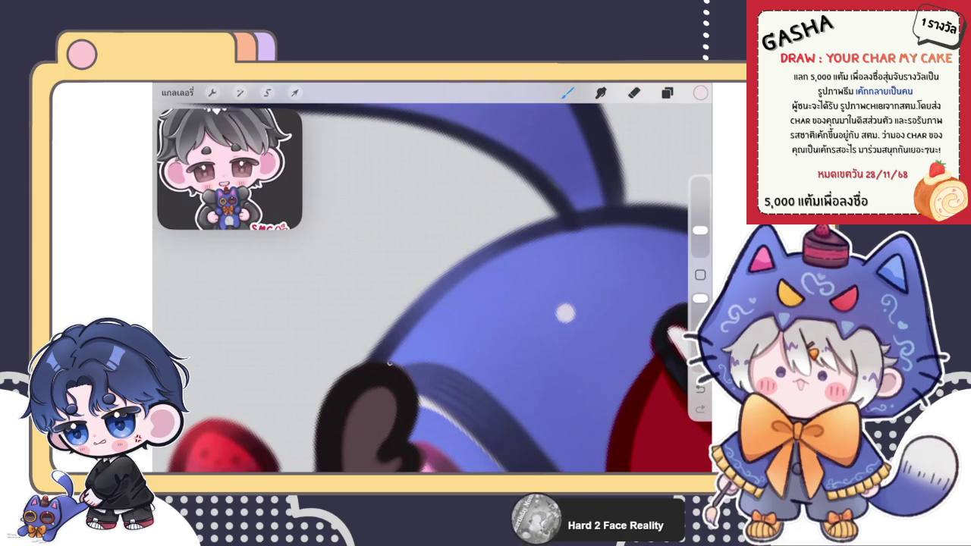
pyautogui.scroll(3, 433, 277)
pyautogui.press('e')
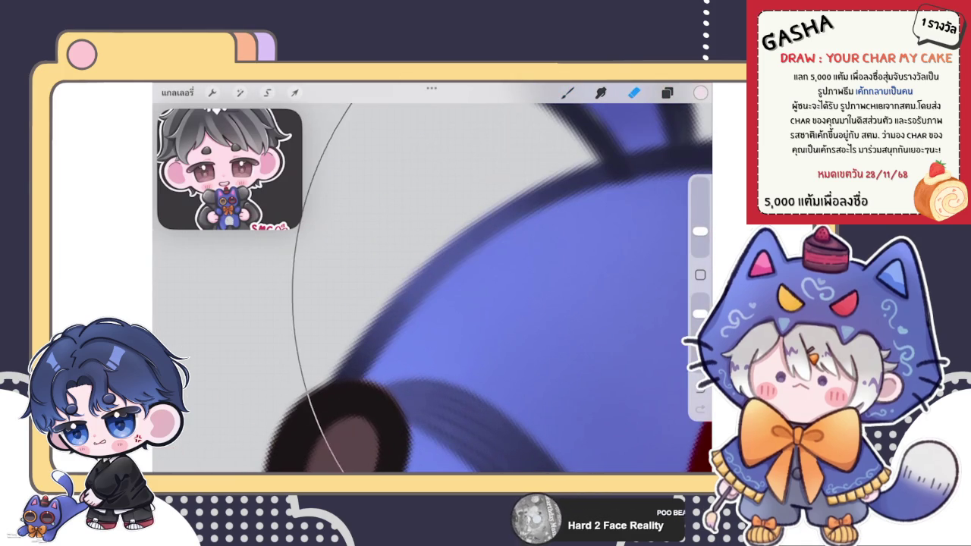
pyautogui.moveTo(699, 232); pyautogui.dragTo(699, 249)
pyautogui.moveTo(601, 292); pyautogui.dragTo(604, 307)
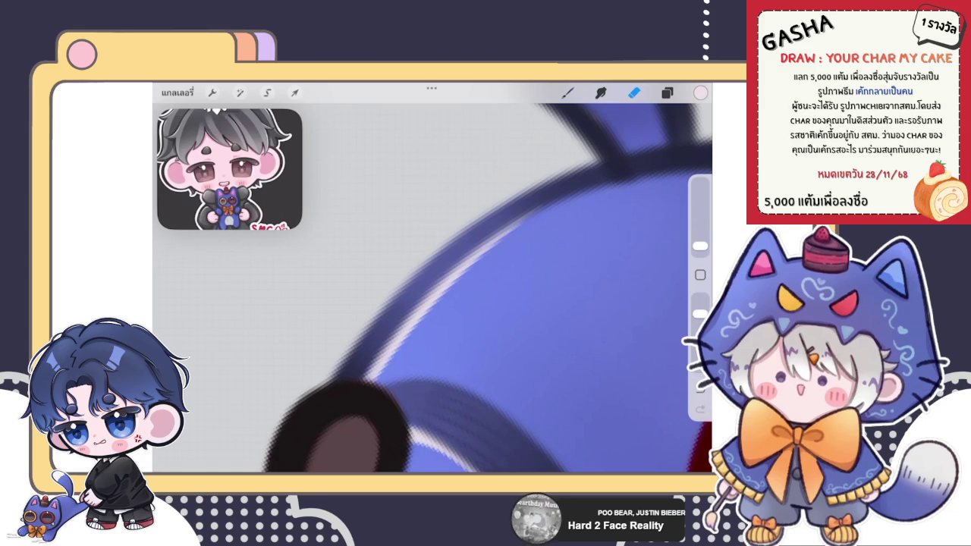
# Paint a light highlight along the edge of the cat's blue head
pyautogui.press('b')
pyautogui.moveTo(459, 272); pyautogui.dragTo(589, 186)
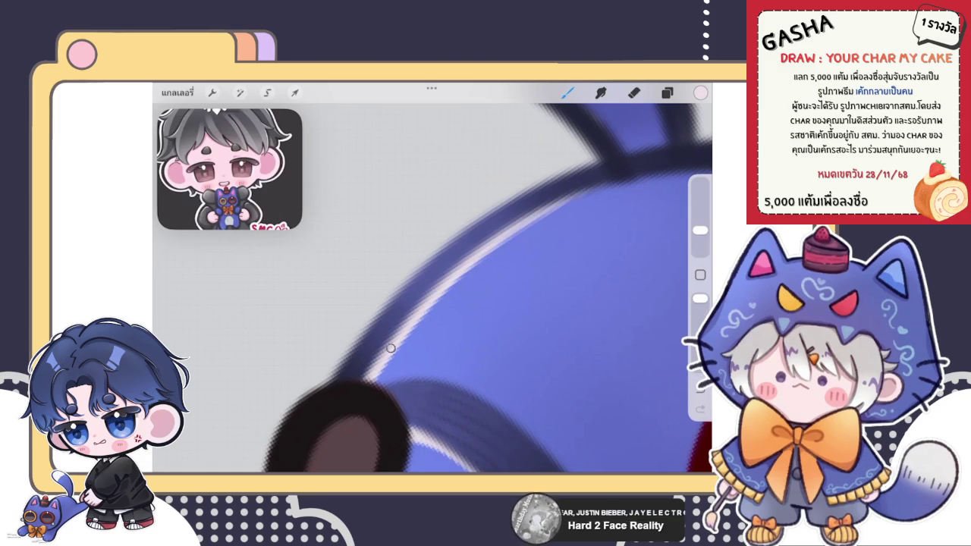
pyautogui.scroll(-10, 433, 288)
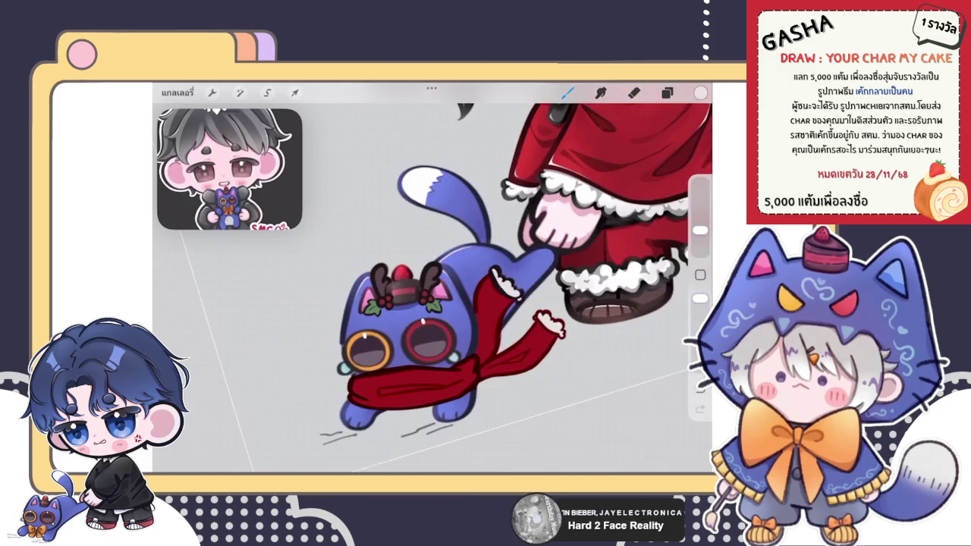
pyautogui.scroll(-5, 432, 288)
pyautogui.scroll(5, 432, 288)
pyautogui.scroll(2, 432, 288)
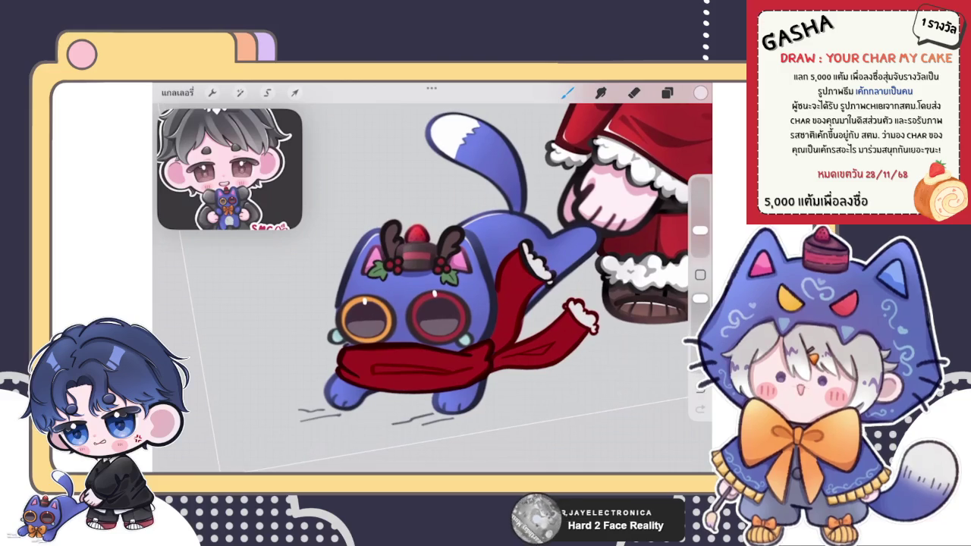
pyautogui.scroll(3, 468, 201)
pyautogui.scroll(3, 468, 200)
pyautogui.scroll(2, 467, 200)
pyautogui.scroll(3, 433, 288)
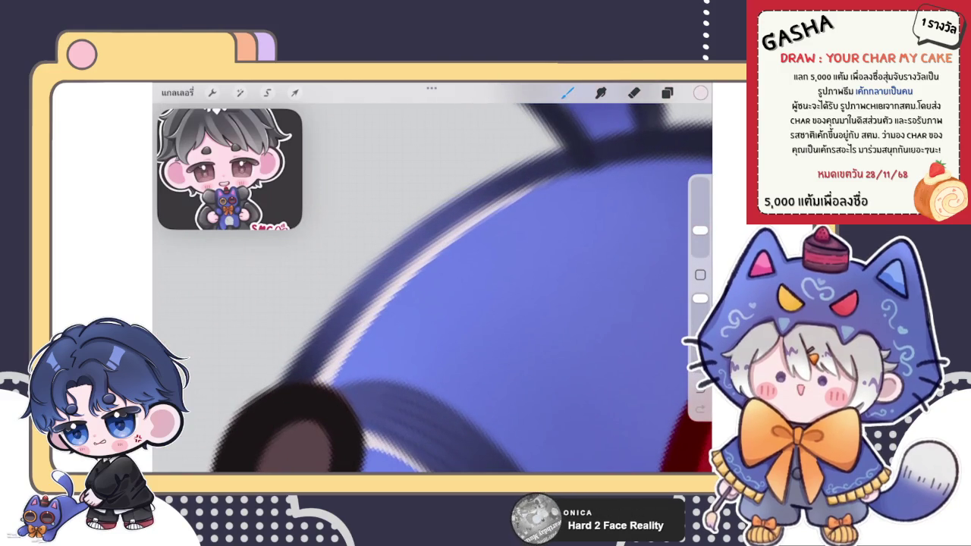
# Switch briefly to the Eraser, then back to the Brush, adjusting the zoom
pyautogui.press('e')
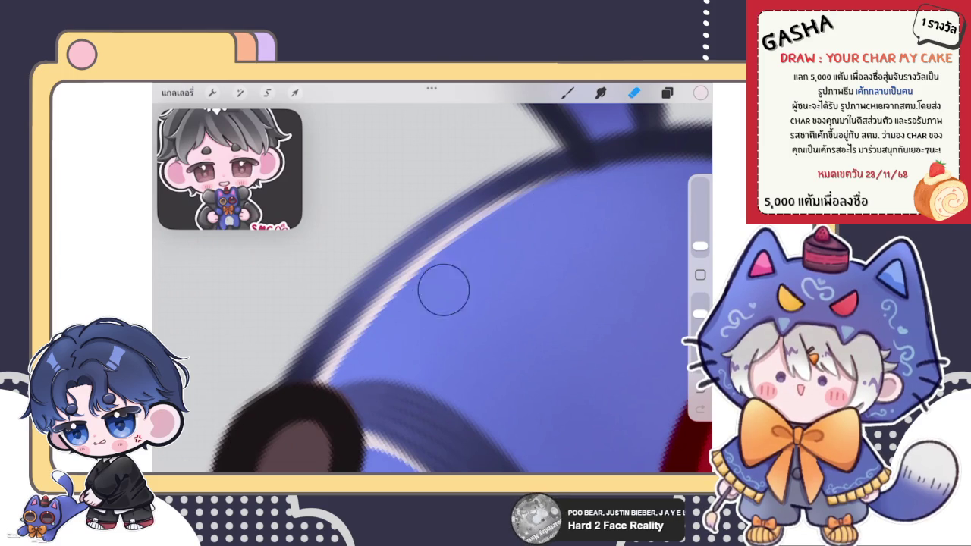
pyautogui.click(567, 92)
pyautogui.scroll(-5, 432, 277)
pyautogui.scroll(2, 432, 277)
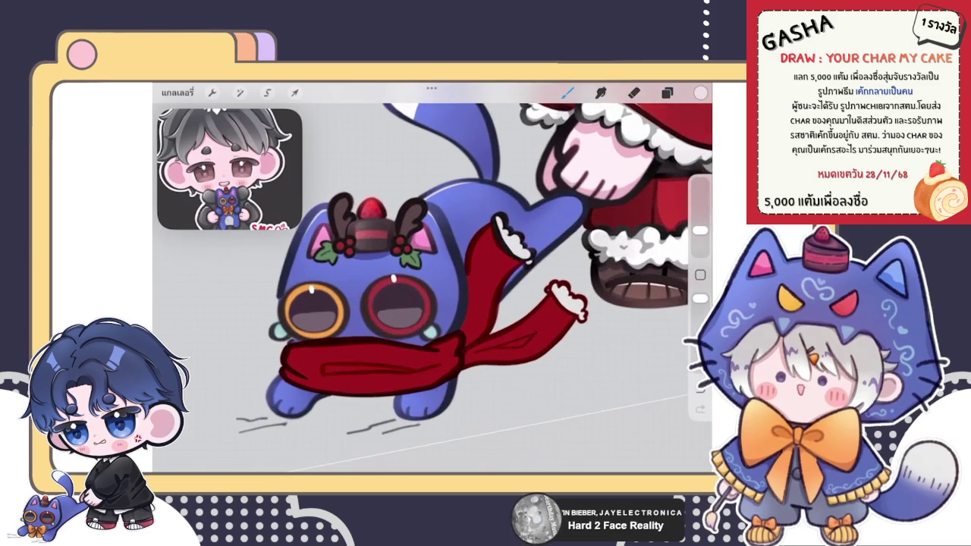
# Add a light blue highlight along the paw's left edge in two strokes
pyautogui.scroll(5, 379, 410)
pyautogui.scroll(3, 379, 410)
pyautogui.moveTo(390, 312)
pyautogui.mouseDown()
pyautogui.moveTo(390, 270)
pyautogui.moveTo(381, 349)
pyautogui.moveTo(410, 254)
pyautogui.mouseUp()
pyautogui.moveTo(388, 300); pyautogui.dragTo(413, 251)
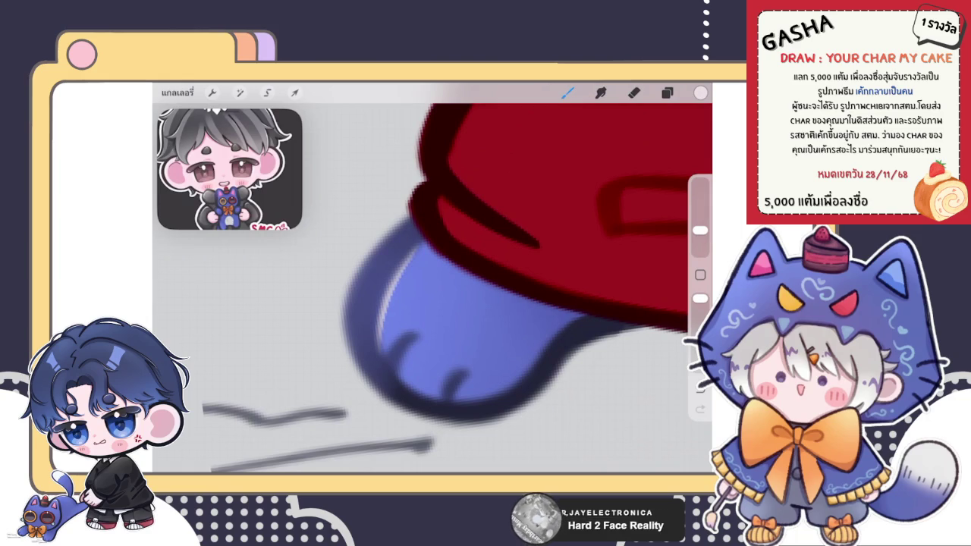
# Alternate between Eraser and Brush to clean up the paw's shading
pyautogui.press('e')
pyautogui.press('b')
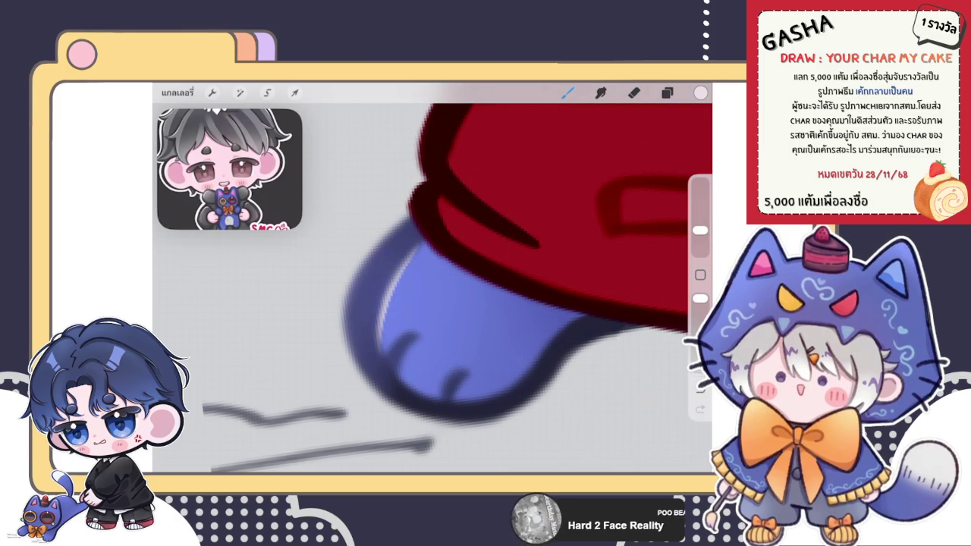
pyautogui.press('e')
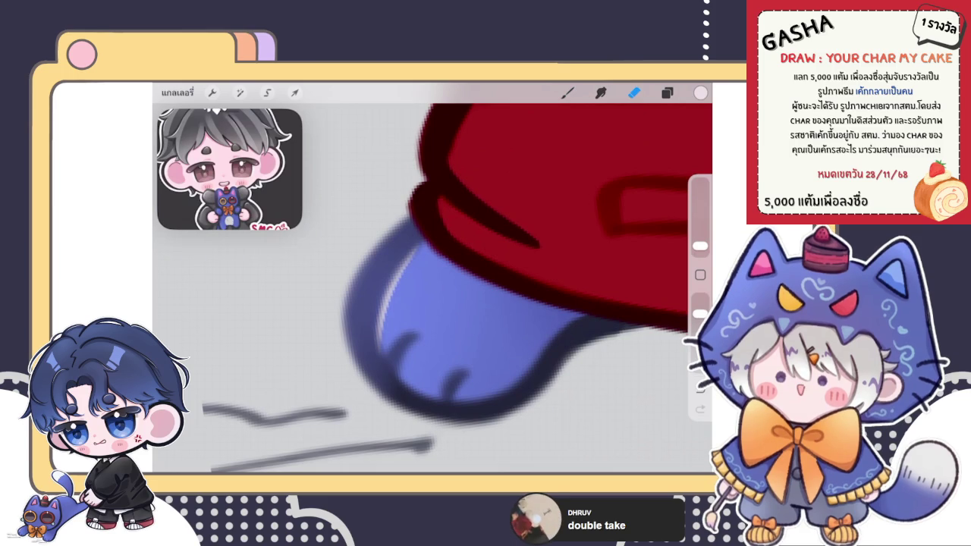
pyautogui.press('b')
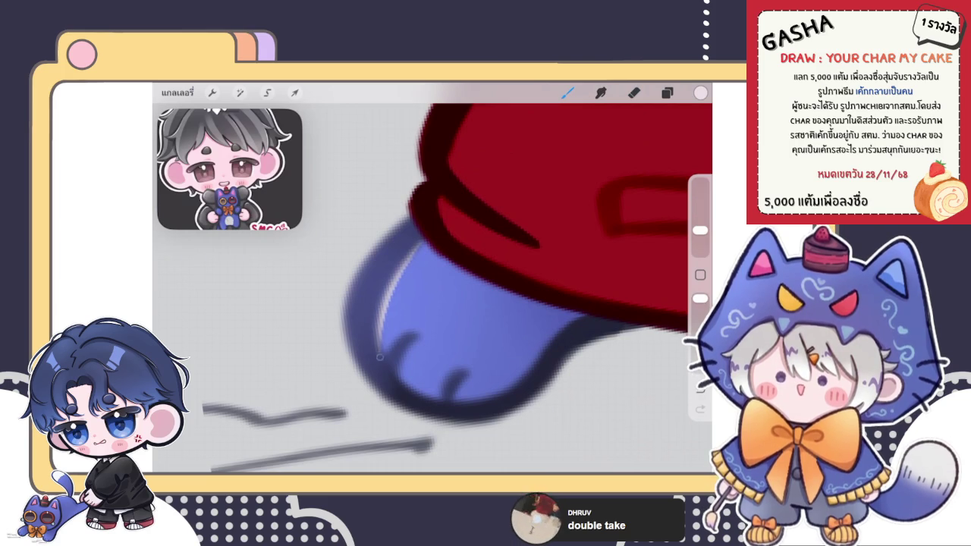
pyautogui.press('e')
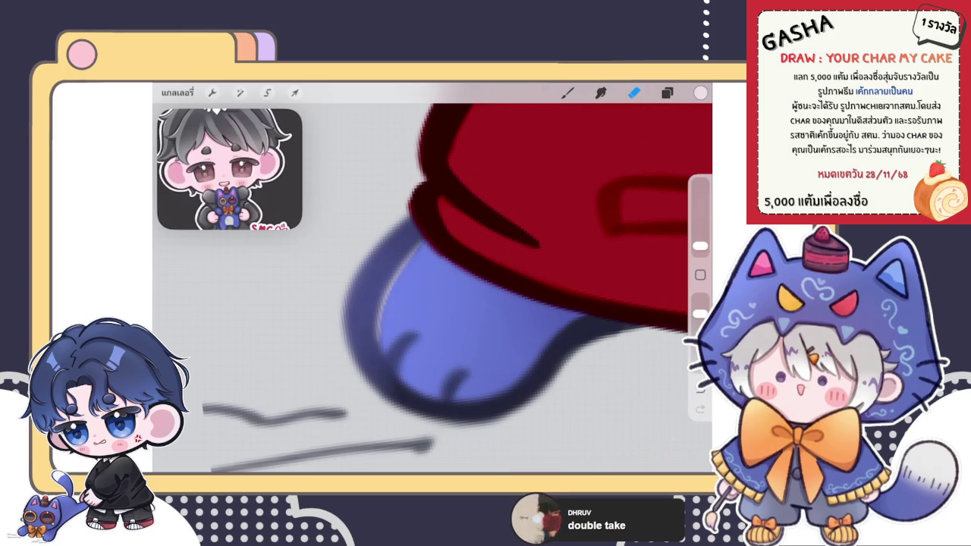
pyautogui.press('b')
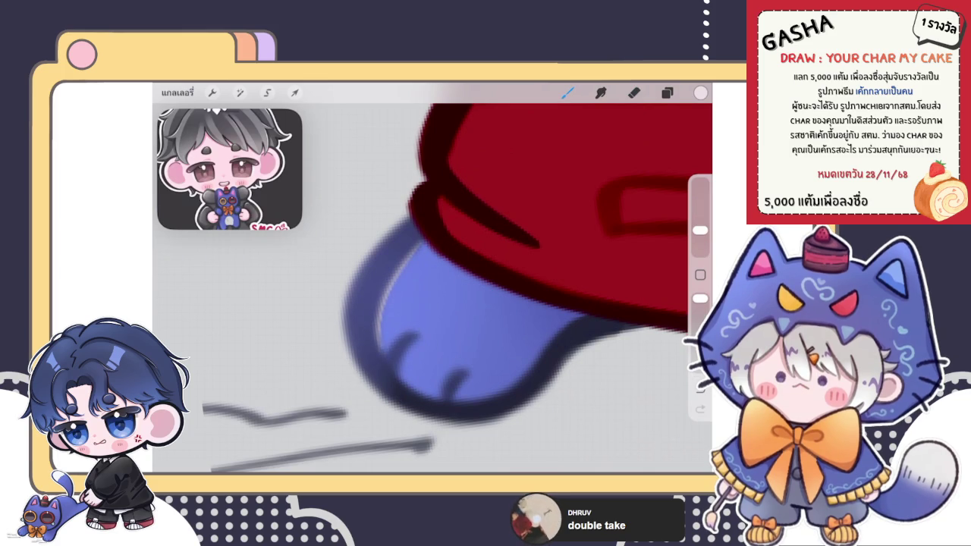
pyautogui.scroll(-5, 432, 288)
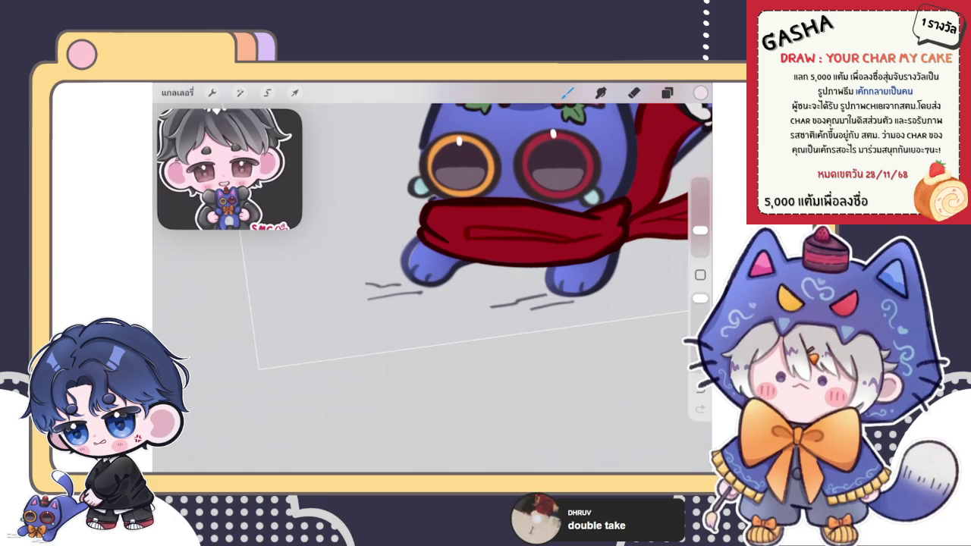
# Paint a light highlight on the paw's left edge and erase part of it
pyautogui.scroll(3, 485, 262)
pyautogui.scroll(2, 486, 262)
pyautogui.scroll(3, 486, 262)
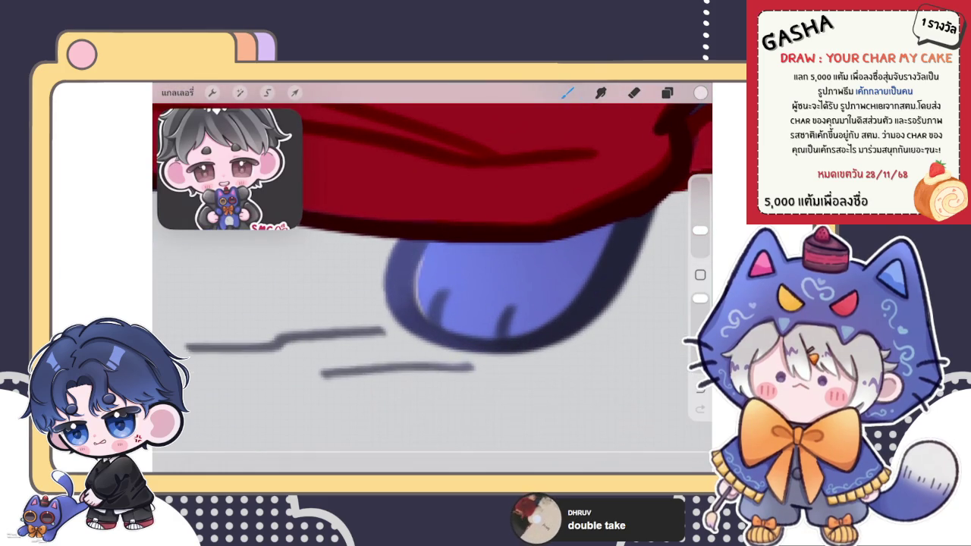
pyautogui.moveTo(426, 241); pyautogui.dragTo(418, 305)
pyautogui.press('e')
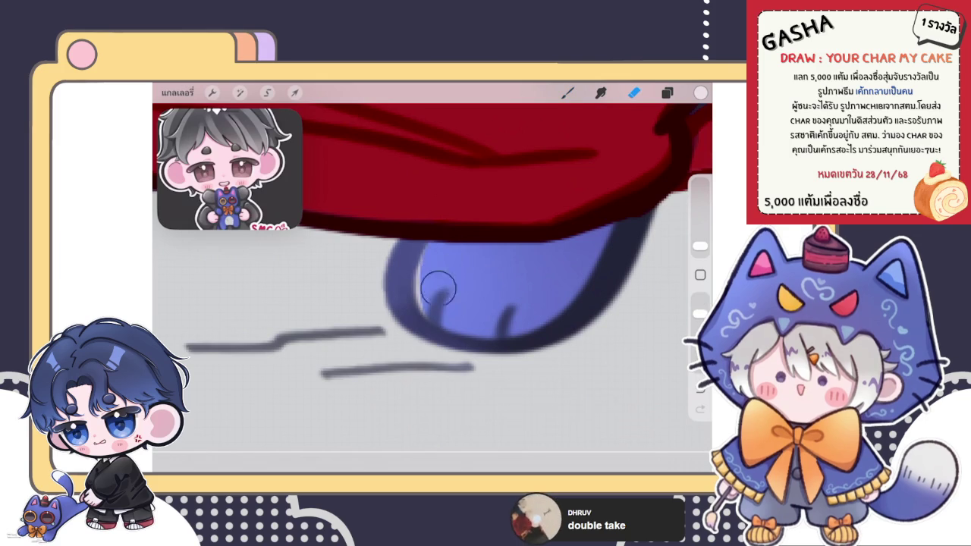
pyautogui.moveTo(448, 250); pyautogui.dragTo(449, 311)
# Zoom in and trim more of the paw highlight with the Eraser
pyautogui.scroll(-5, 433, 281)
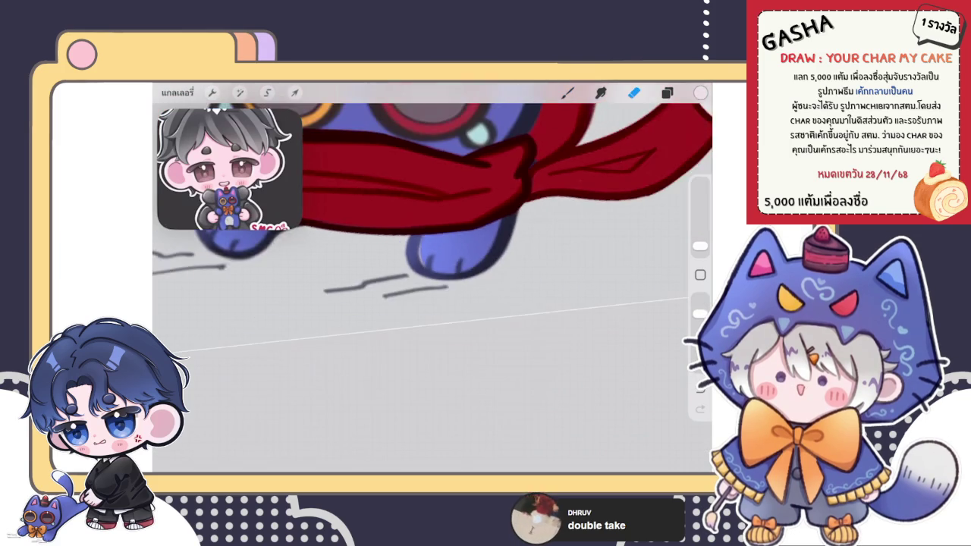
pyautogui.scroll(-5, 432, 189)
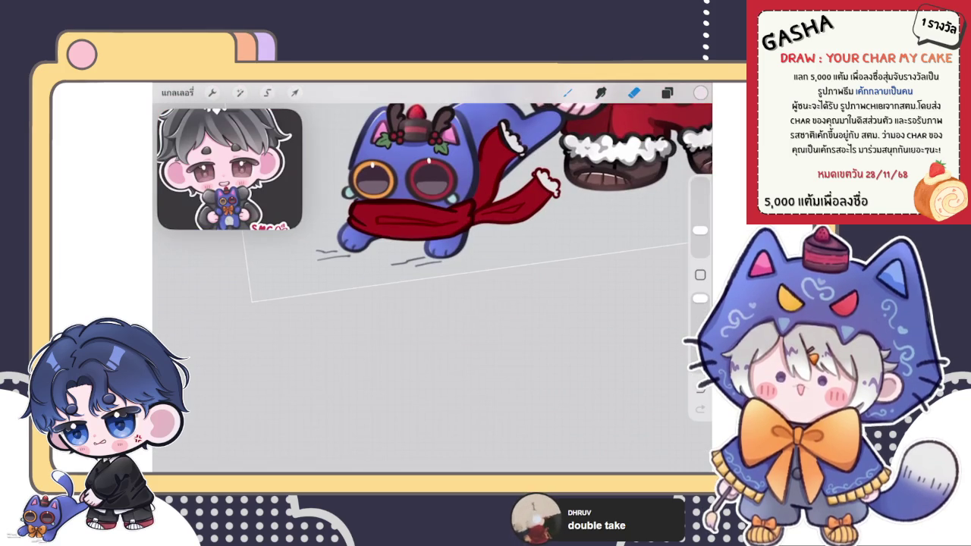
pyautogui.scroll(10, 432, 228)
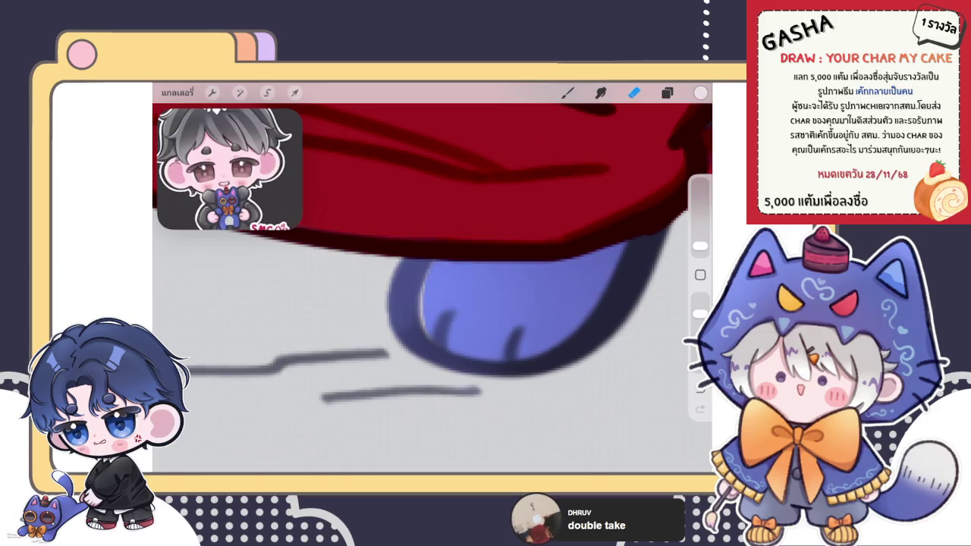
pyautogui.scroll(-10, 433, 228)
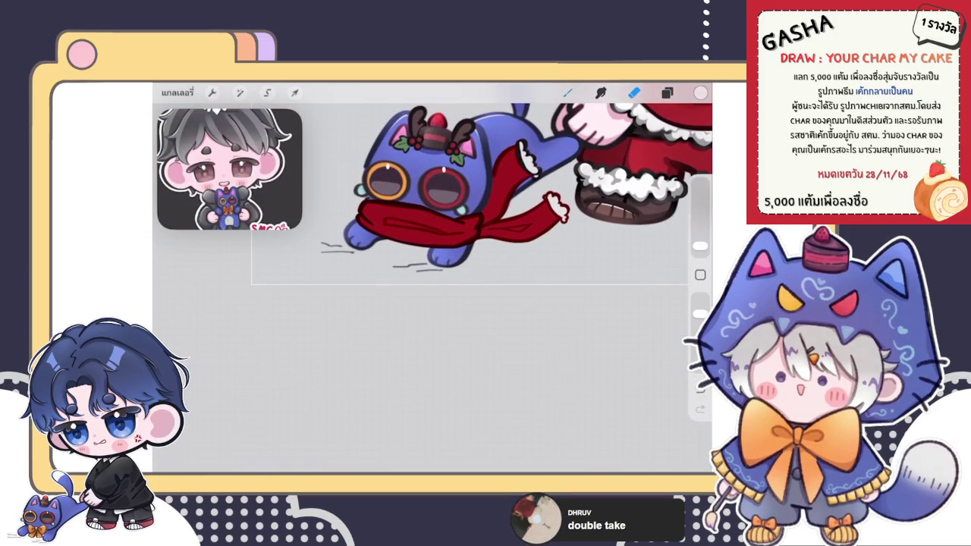
pyautogui.scroll(2, 425, 242)
pyautogui.scroll(3, 424, 242)
pyautogui.scroll(3, 425, 243)
pyautogui.scroll(2, 425, 243)
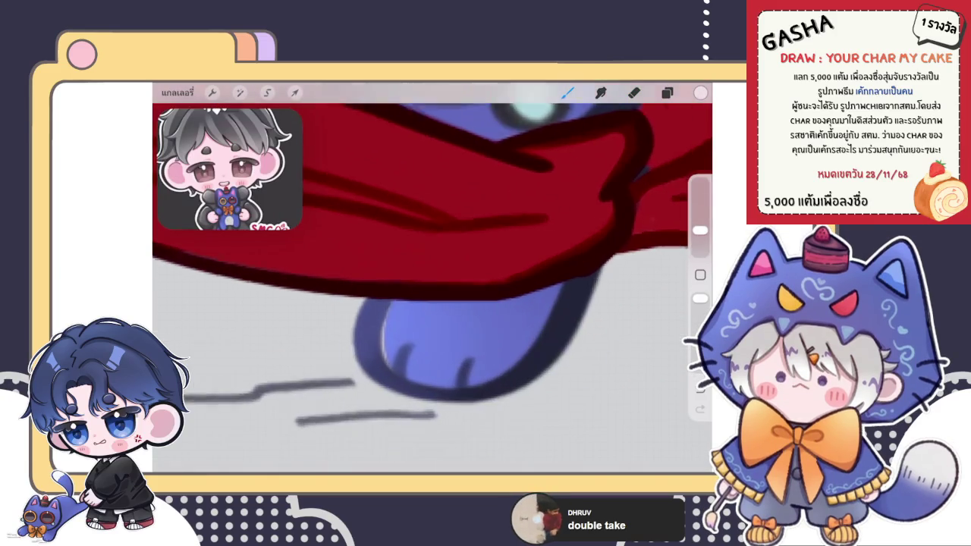
pyautogui.scroll(2, 432, 319)
pyautogui.scroll(2, 432, 319)
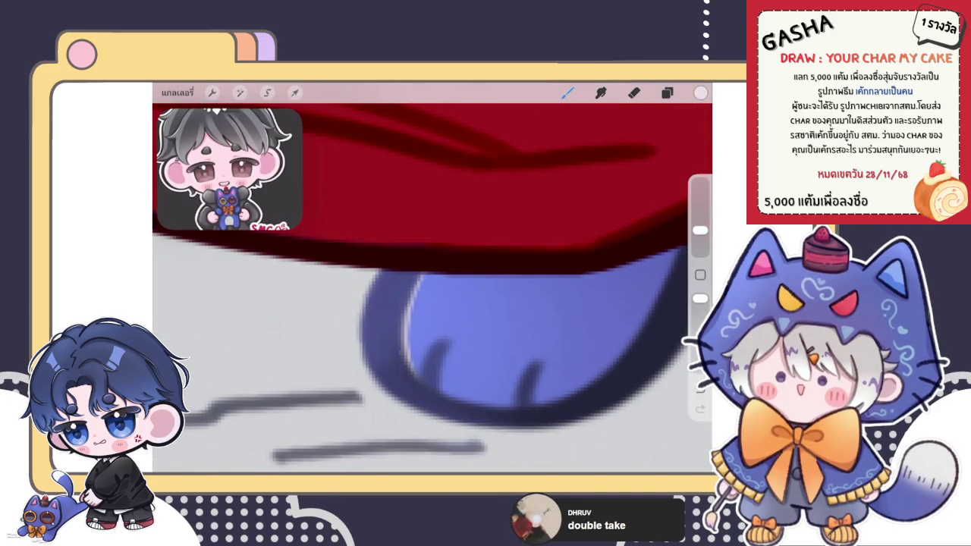
pyautogui.click(635, 92)
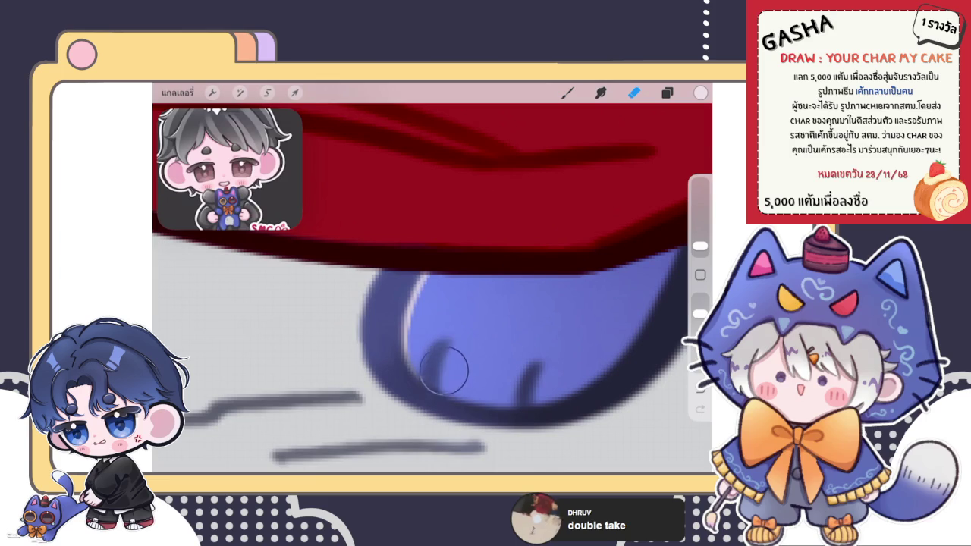
pyautogui.moveTo(433, 347); pyautogui.dragTo(451, 299)
# Repaint light highlight strokes along the paw edge up toward the red scarf
pyautogui.scroll(-3, 432, 288)
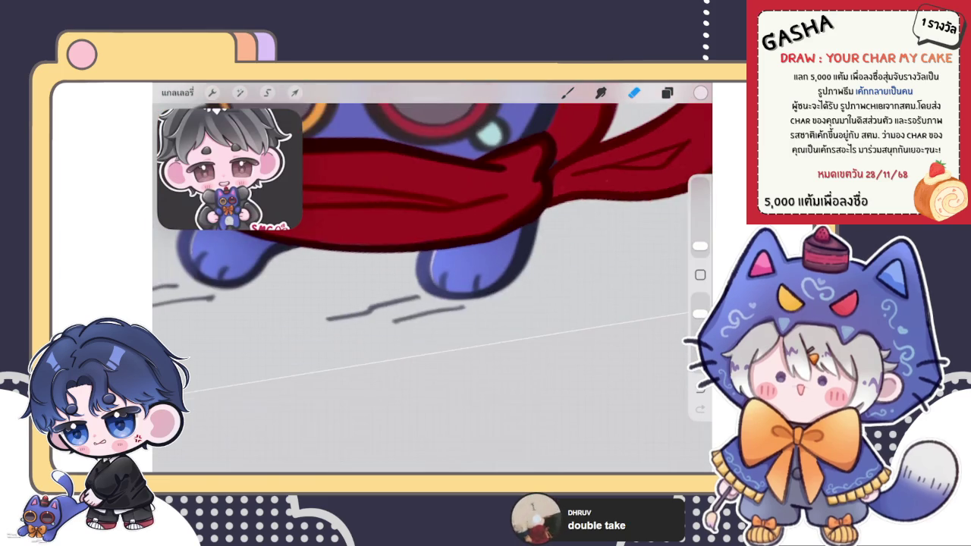
pyautogui.scroll(-3, 444, 192)
pyautogui.scroll(-1, 444, 192)
pyautogui.scroll(5, 432, 288)
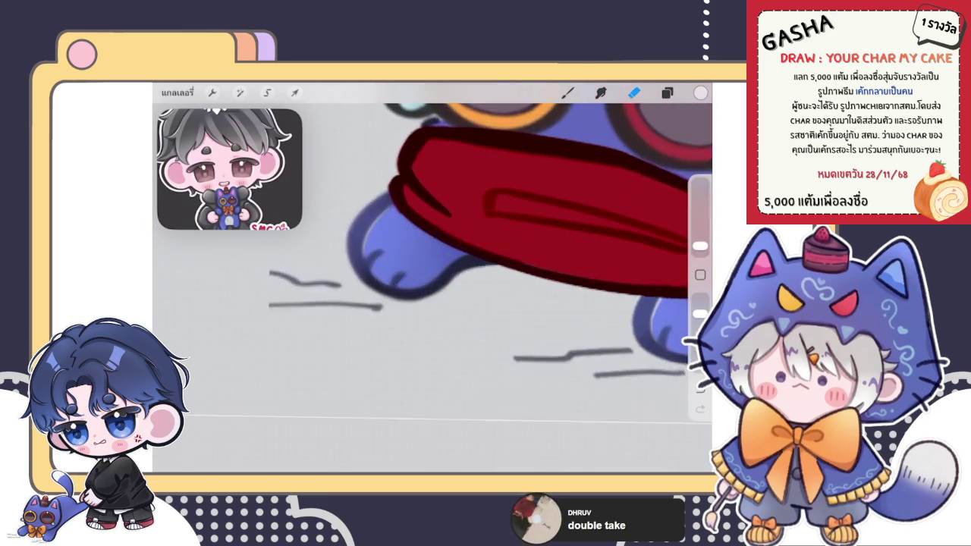
pyautogui.scroll(5, 433, 289)
pyautogui.click(568, 91)
pyautogui.scroll(3, 433, 289)
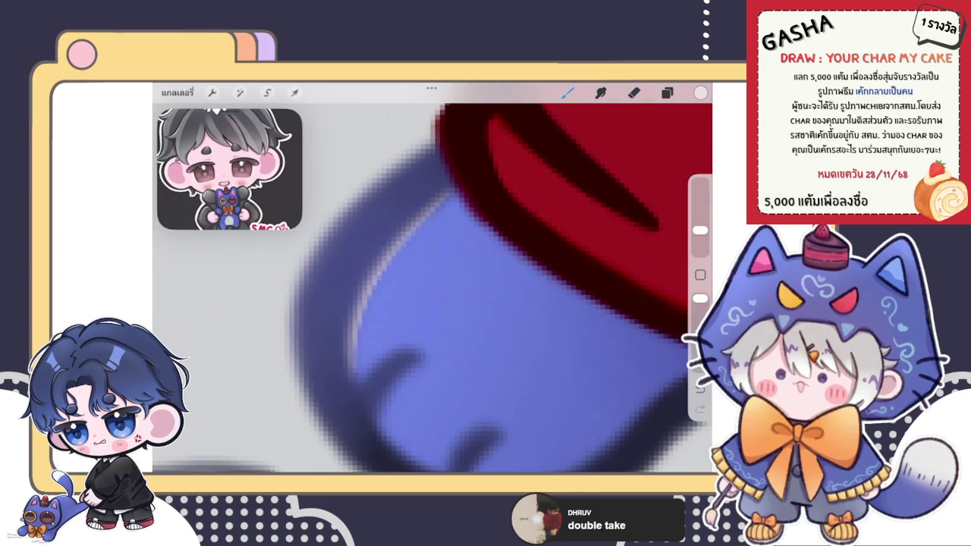
pyautogui.moveTo(364, 311); pyautogui.dragTo(463, 186)
pyautogui.moveTo(398, 252); pyautogui.dragTo(459, 191)
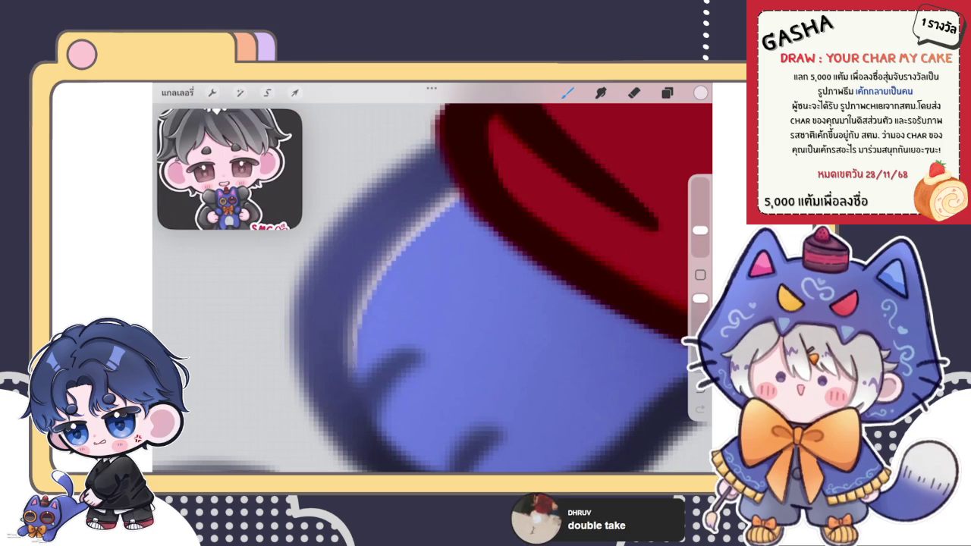
pyautogui.moveTo(364, 312); pyautogui.dragTo(380, 281)
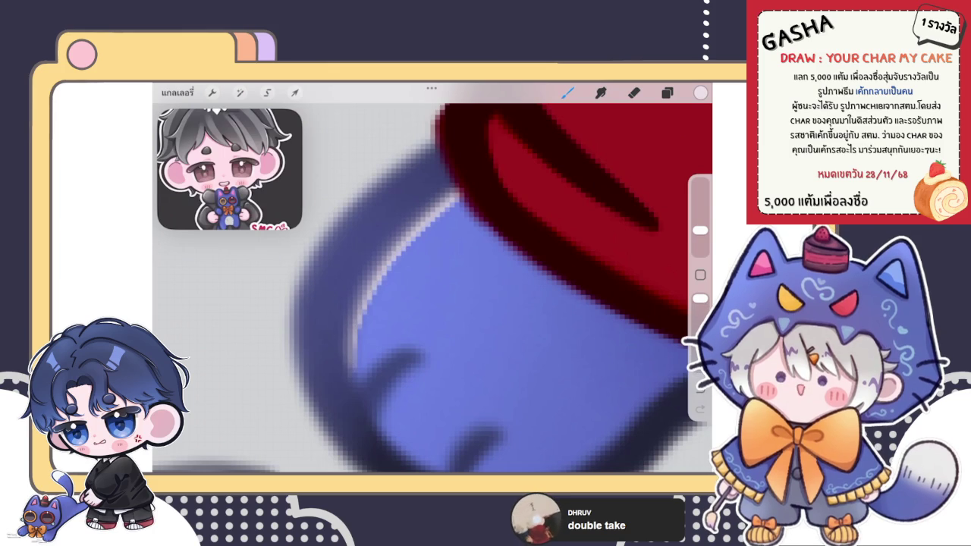
pyautogui.press('e')
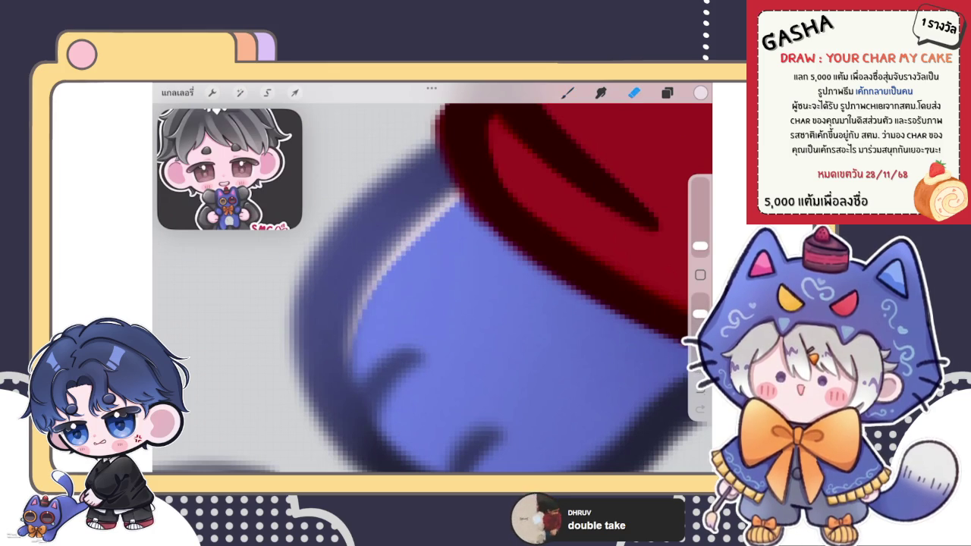
pyautogui.scroll(-10, 432, 288)
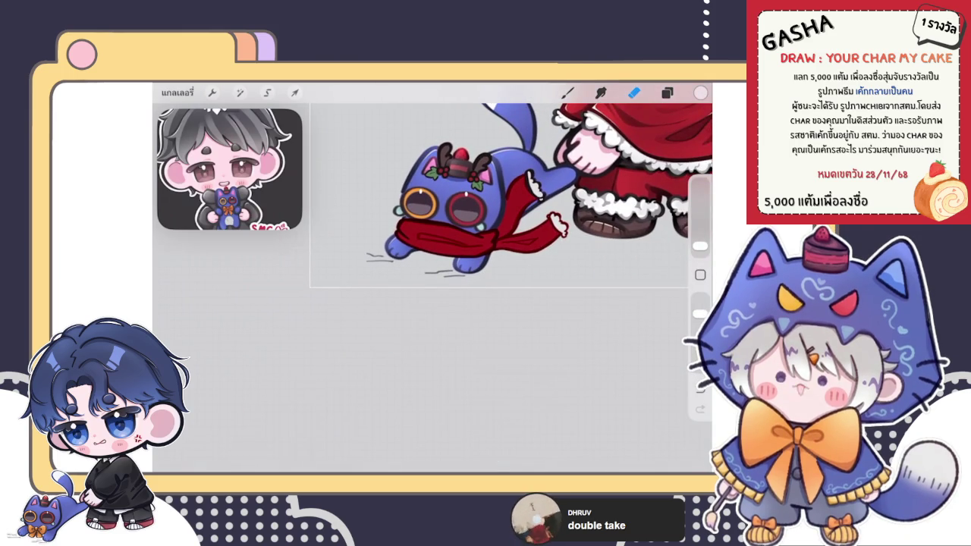
pyautogui.press('b')
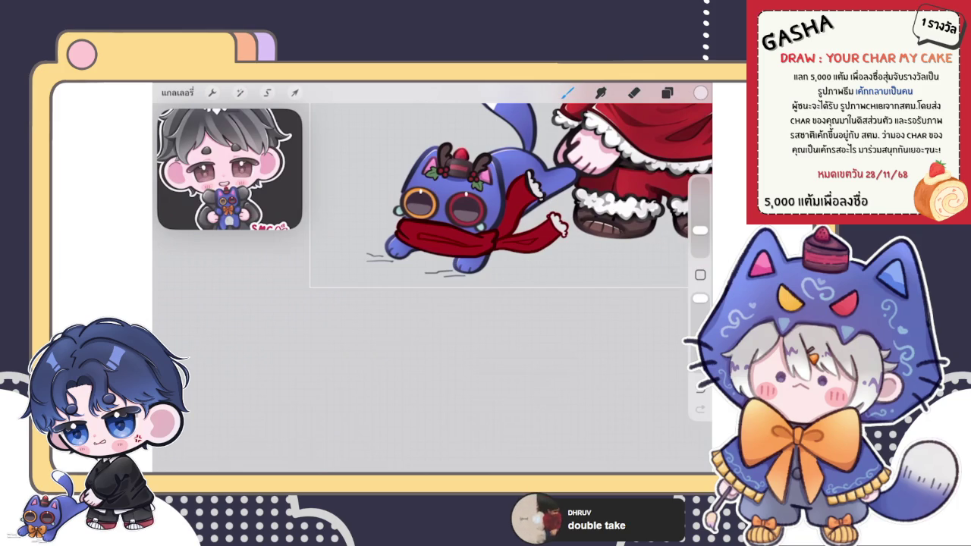
pyautogui.scroll(3, 455, 228)
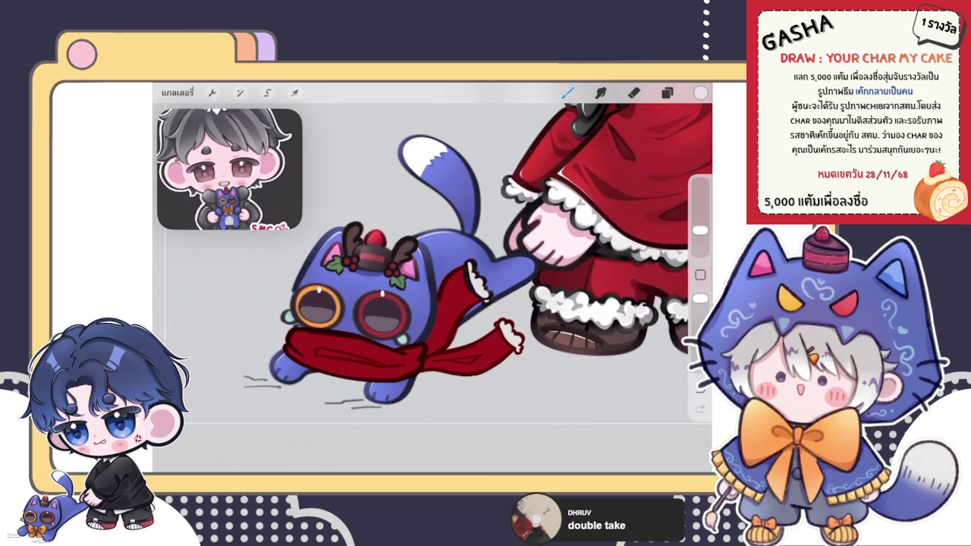
pyautogui.click(667, 93)
pyautogui.click(667, 93)
pyautogui.scroll(-3, 455, 228)
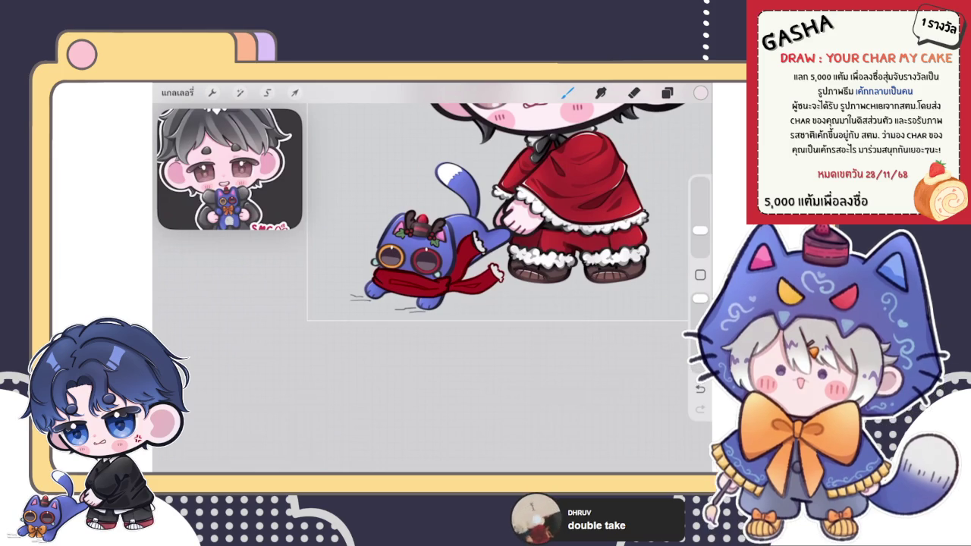
pyautogui.click(667, 92)
pyautogui.click(567, 92)
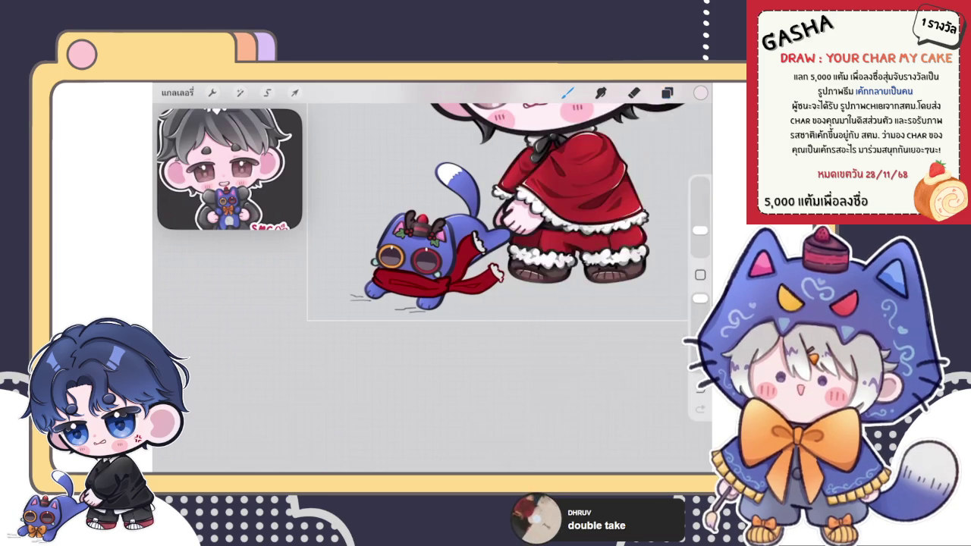
pyautogui.scroll(5, 425, 265)
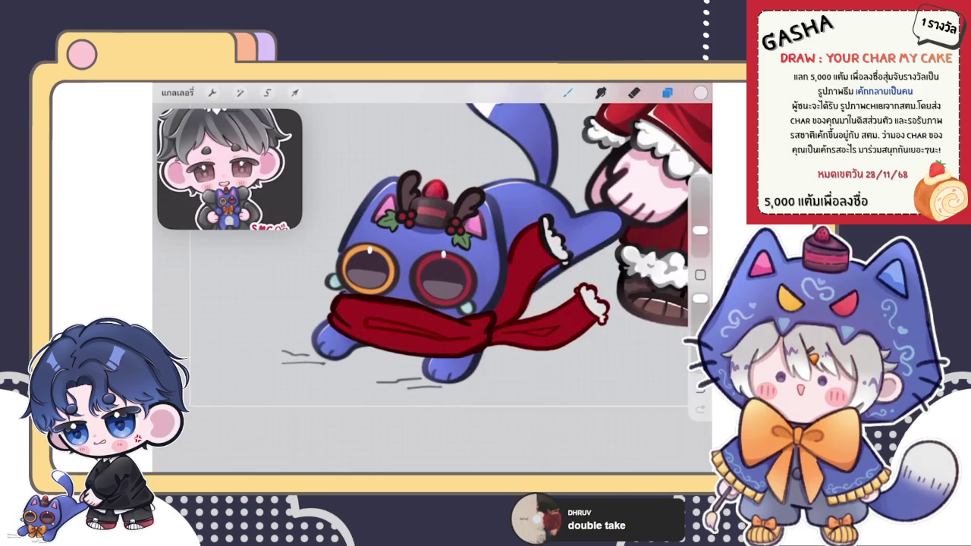
pyautogui.scroll(3, 425, 265)
pyautogui.scroll(-4, 425, 266)
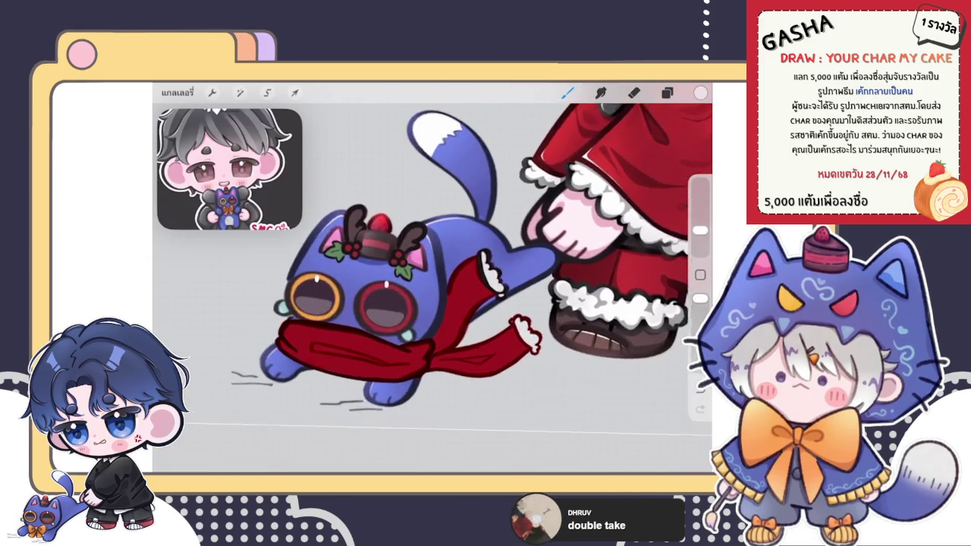
pyautogui.scroll(3, 425, 266)
pyautogui.scroll(2, 425, 265)
pyautogui.scroll(-6, 425, 265)
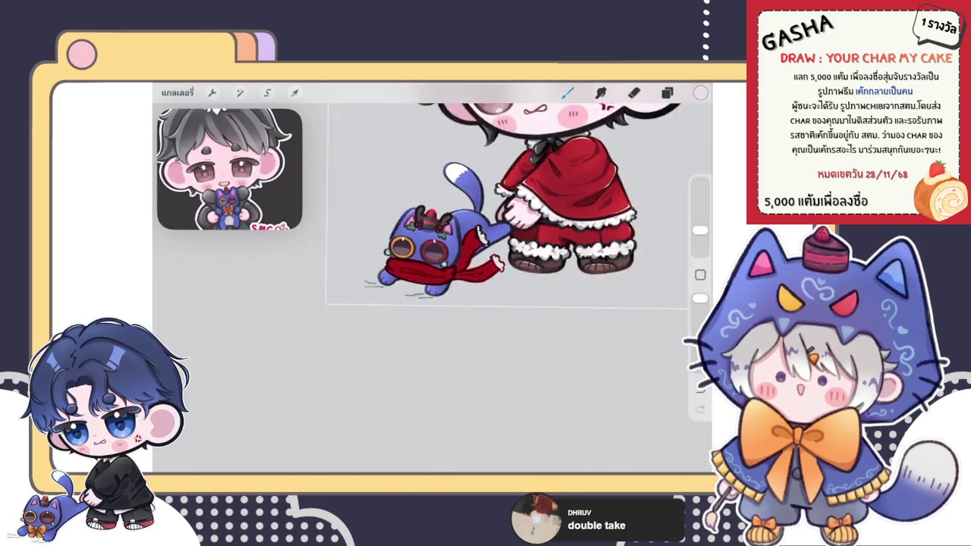
pyautogui.scroll(2, 425, 280)
pyautogui.scroll(2, 425, 280)
pyautogui.scroll(2, 425, 280)
pyautogui.click(667, 92)
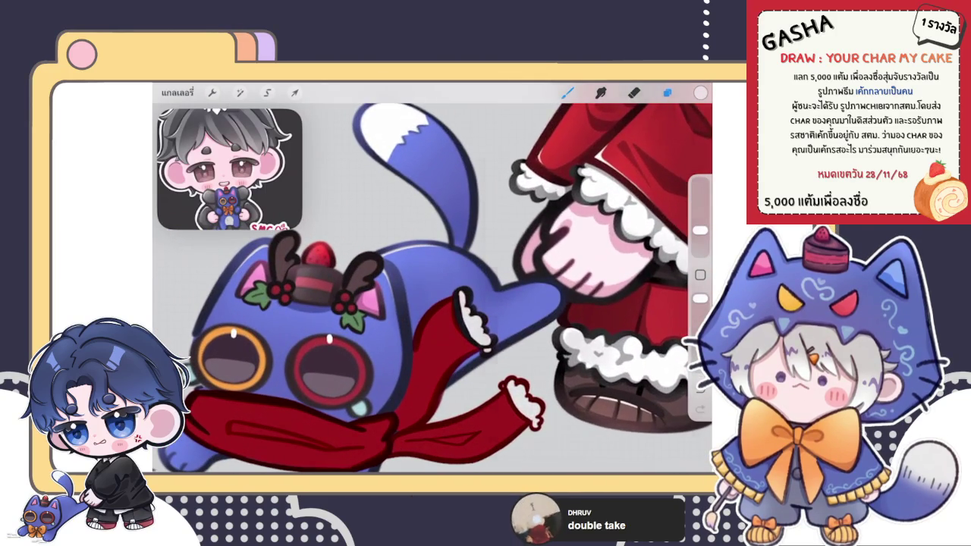
pyautogui.click(667, 92)
pyautogui.scroll(-2, 433, 281)
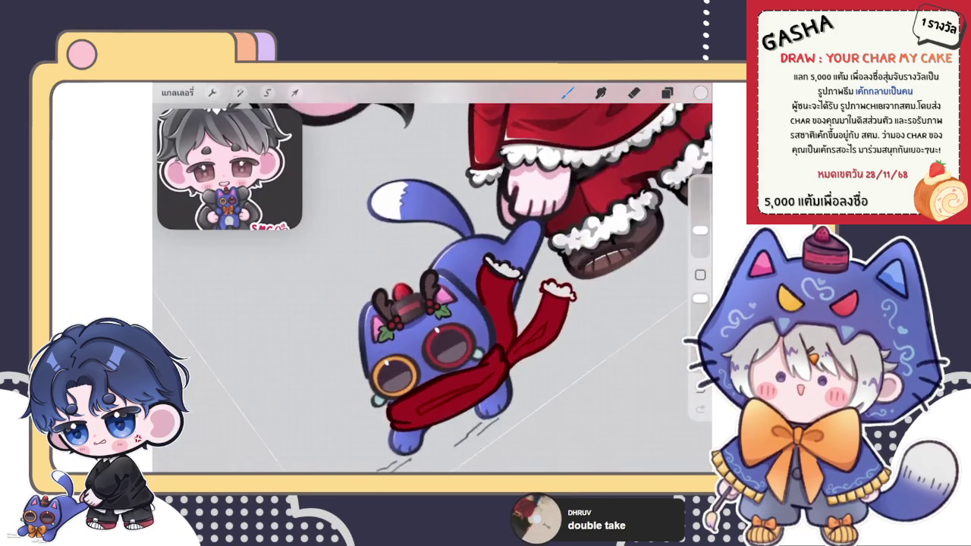
pyautogui.scroll(5, 432, 280)
pyautogui.scroll(2, 432, 281)
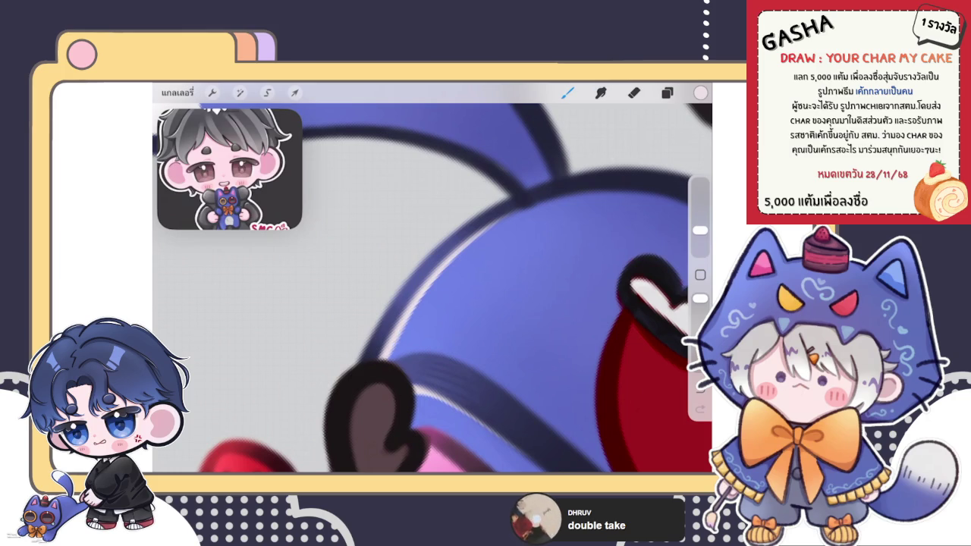
# Extend the white highlight stroke along the blue cat head's edge, then zoom out
pyautogui.moveTo(427, 285); pyautogui.dragTo(535, 202)
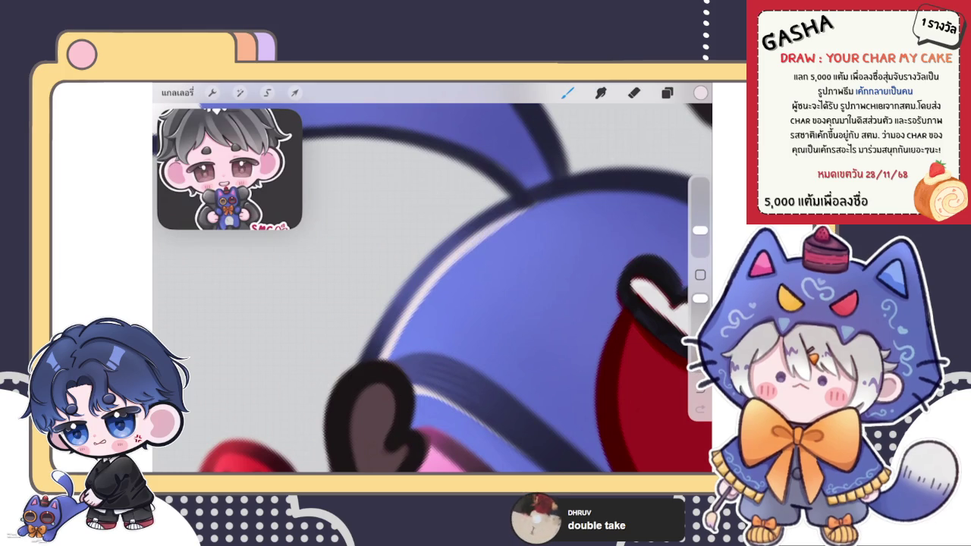
pyautogui.press('e')
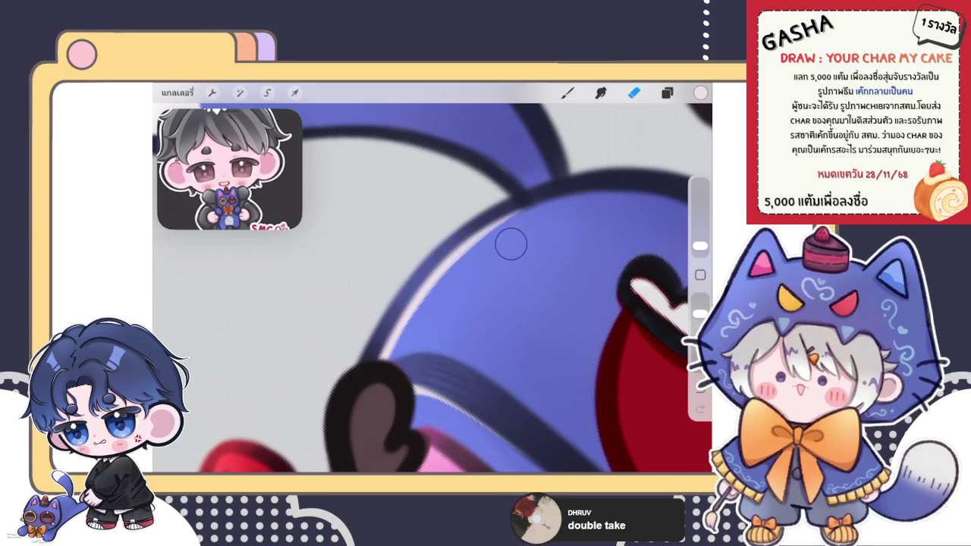
pyautogui.scroll(-5, 432, 277)
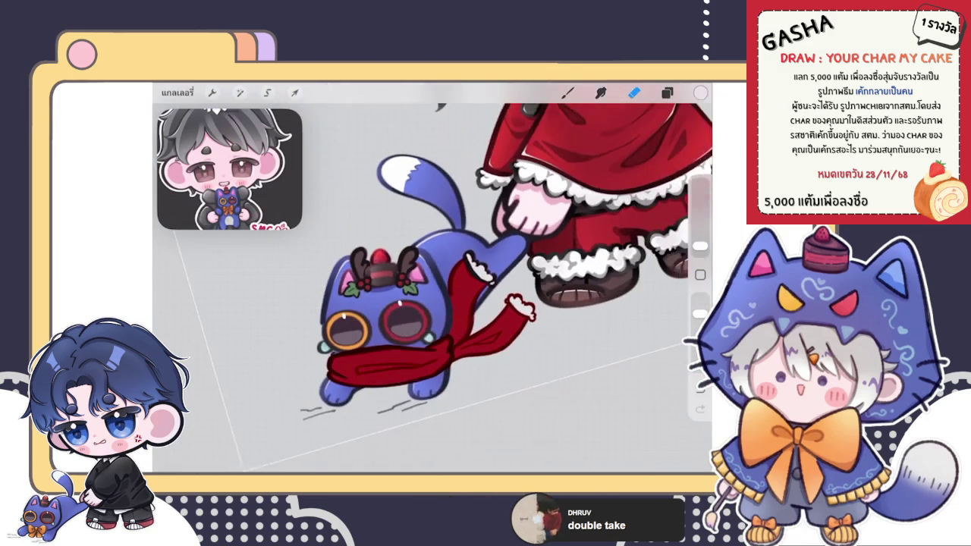
pyautogui.scroll(-3, 470, 251)
pyautogui.scroll(5, 402, 250)
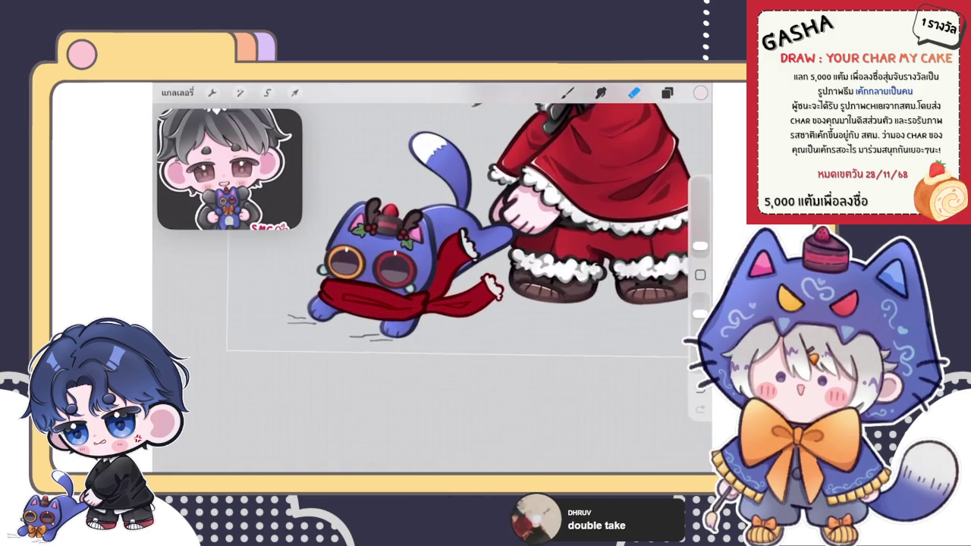
pyautogui.click(667, 93)
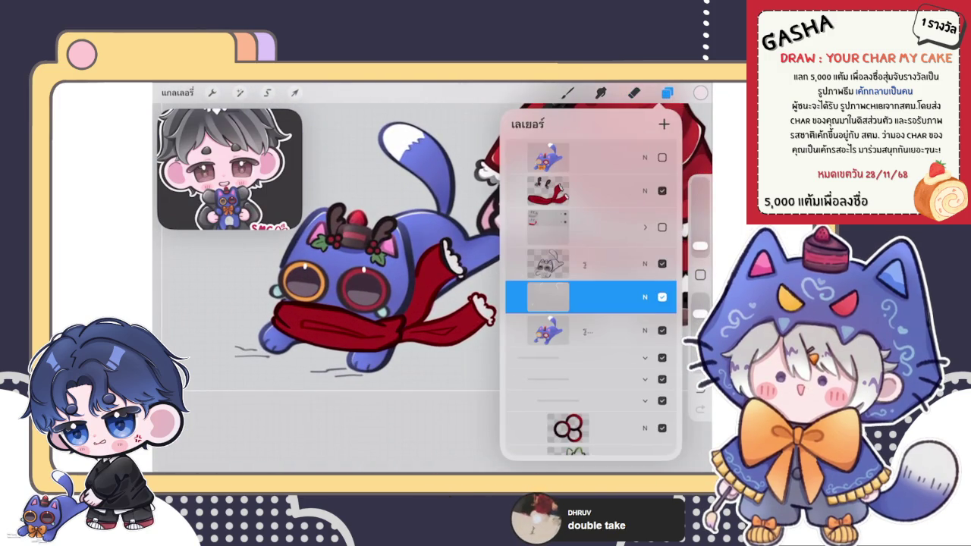
# Lower the antler and scarf layer's opacity to 44%
pyautogui.click(634, 92)
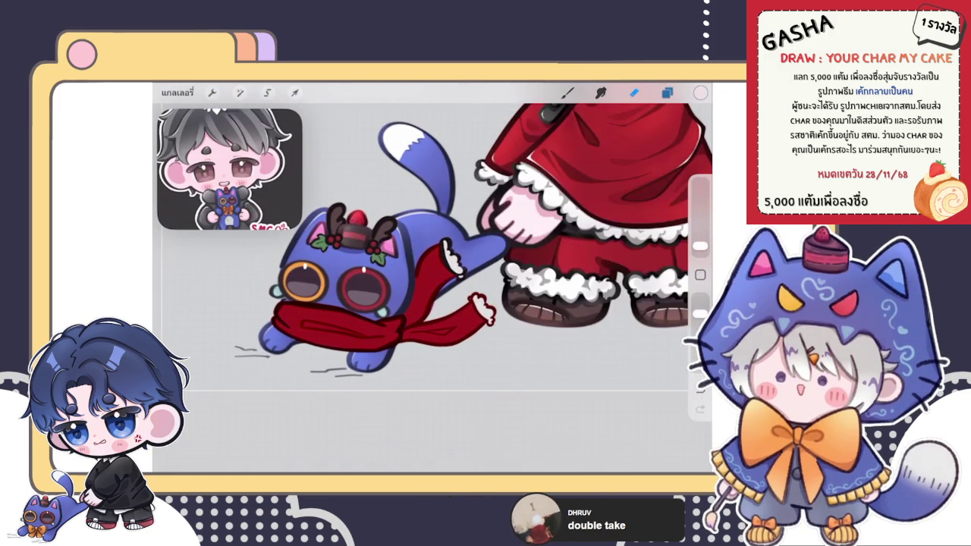
pyautogui.scroll(-3, 470, 251)
pyautogui.scroll(5, 425, 242)
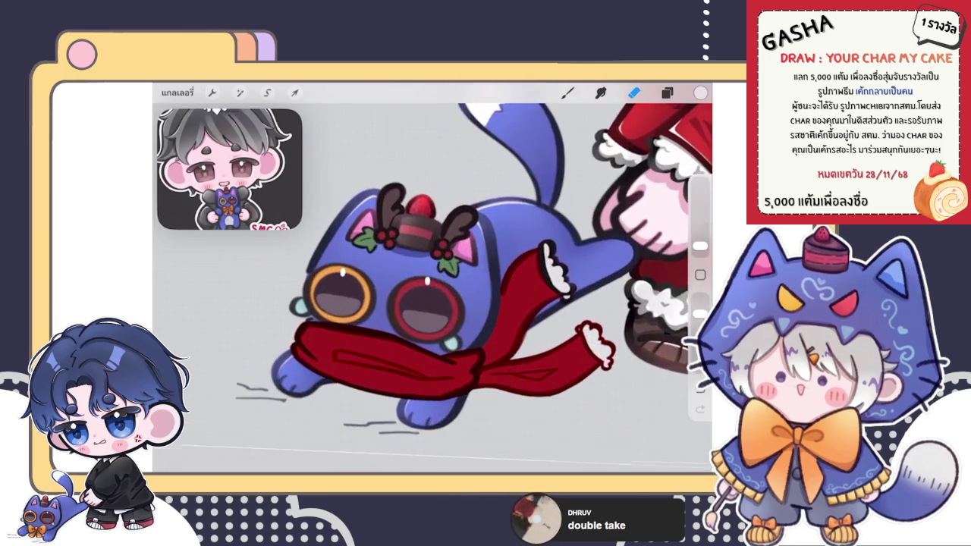
pyautogui.click(667, 93)
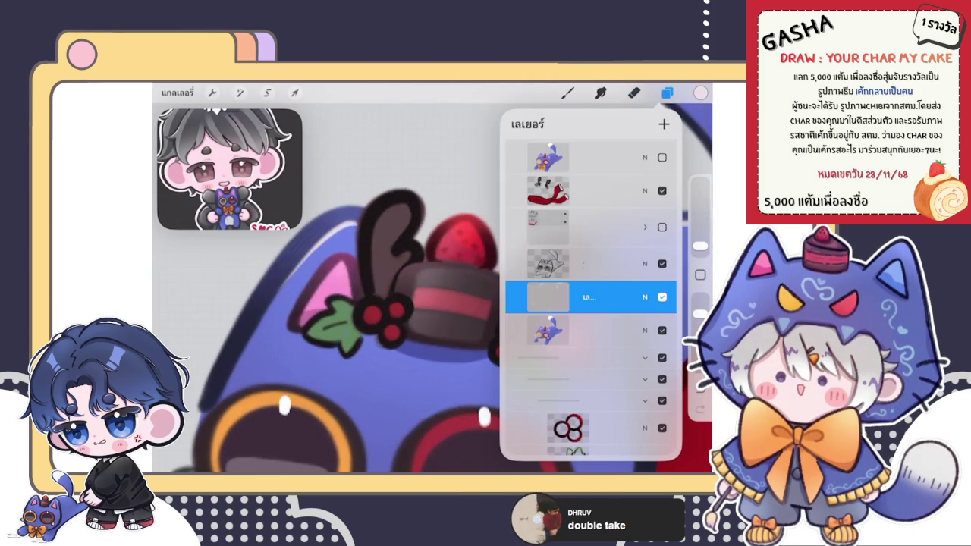
pyautogui.click(548, 191)
pyautogui.click(645, 228)
pyautogui.moveTo(668, 269); pyautogui.dragTo(582, 269)
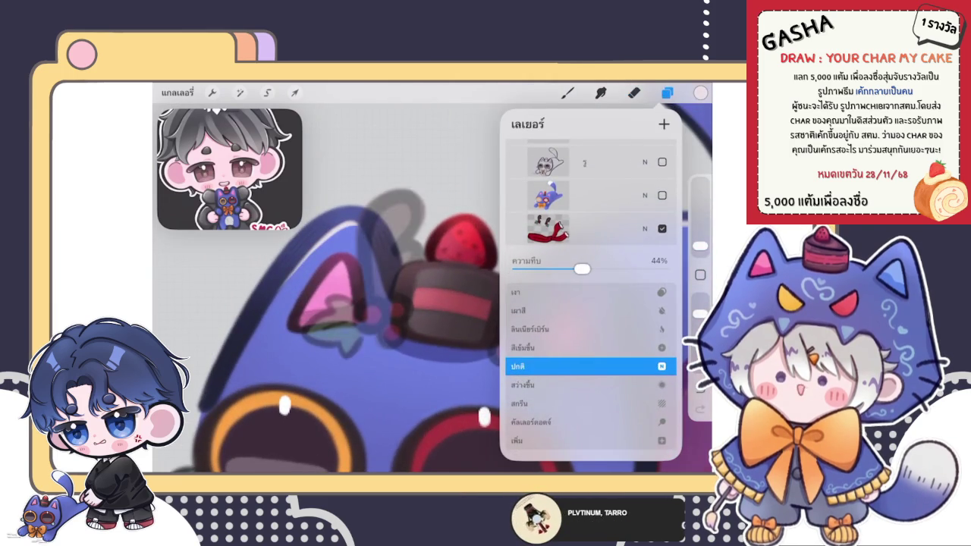
pyautogui.click(645, 228)
# Add a blank layer above it and choose a near-black colour
pyautogui.click(664, 123)
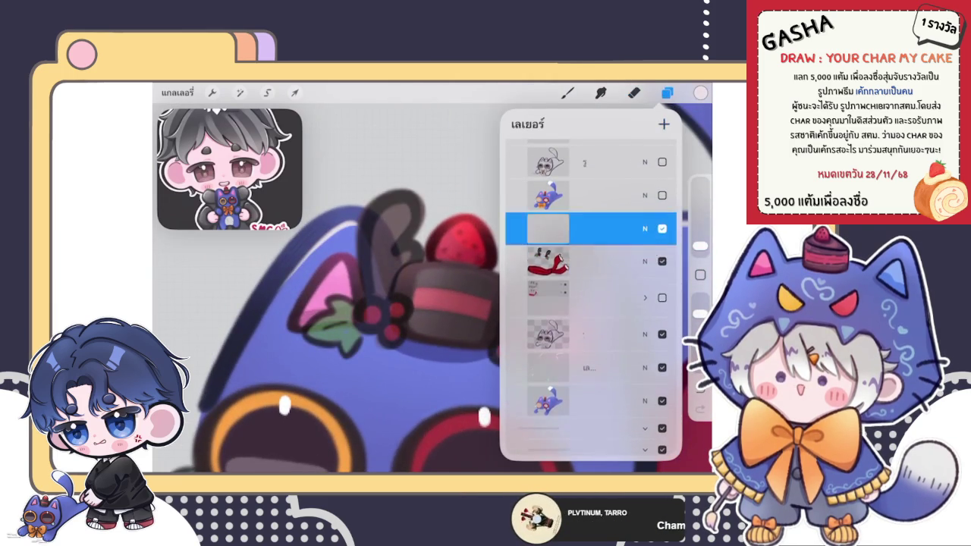
pyautogui.click(667, 93)
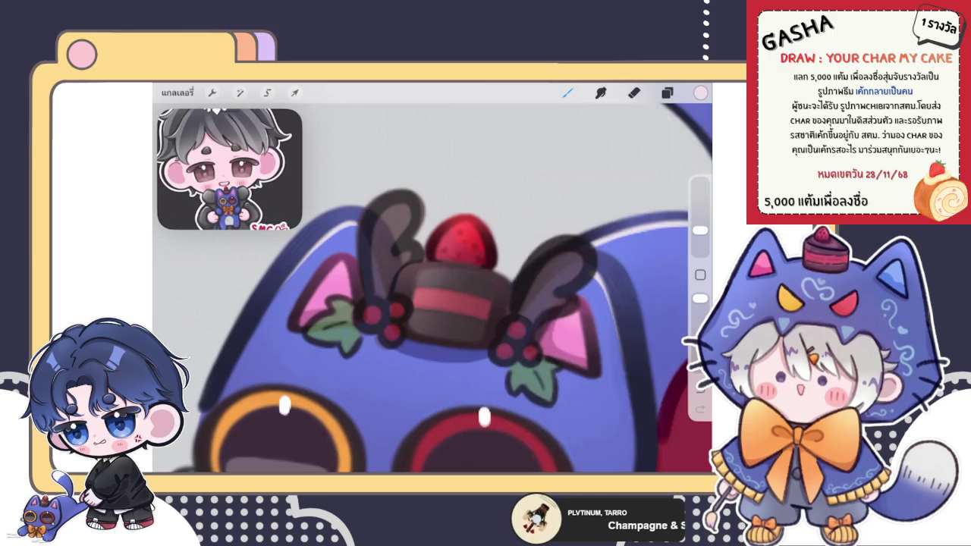
pyautogui.click(701, 92)
pyautogui.moveTo(556, 196); pyautogui.dragTo(558, 250)
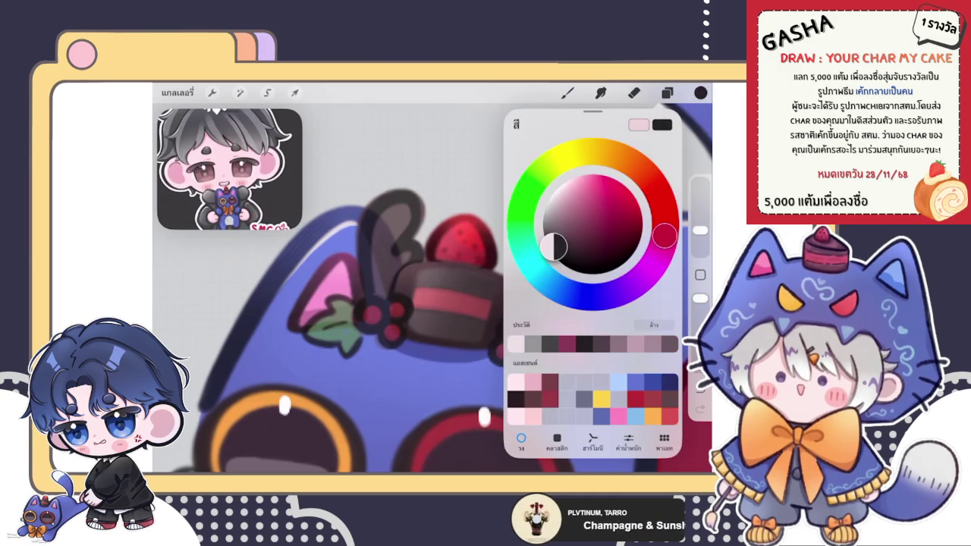
# Confirm the dark colour, try an M-shaped stroke over the cake hat, then undo it
pyautogui.click(422, 252)
pyautogui.moveTo(422, 252); pyautogui.dragTo(457, 310)
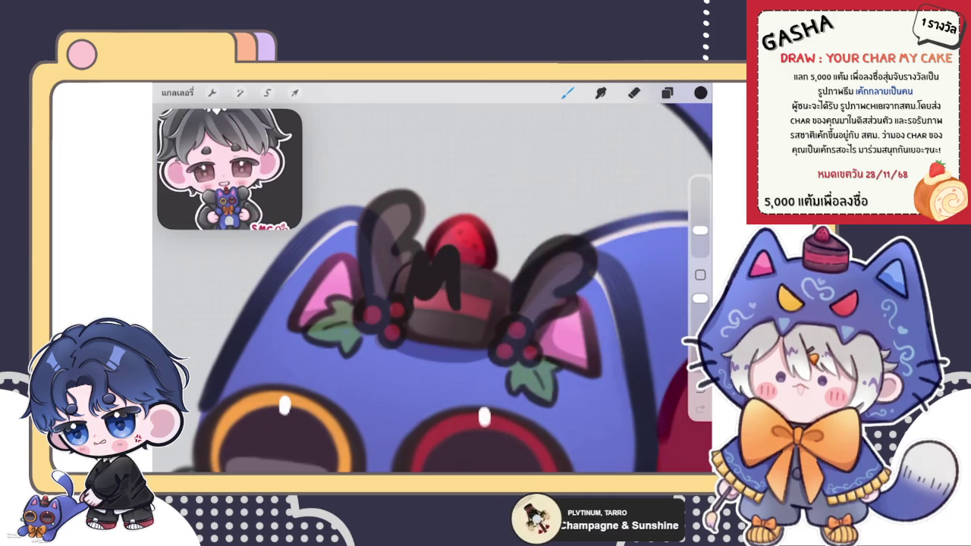
pyautogui.hotkey('ctrl', 'z')
pyautogui.scroll(-5, 433, 288)
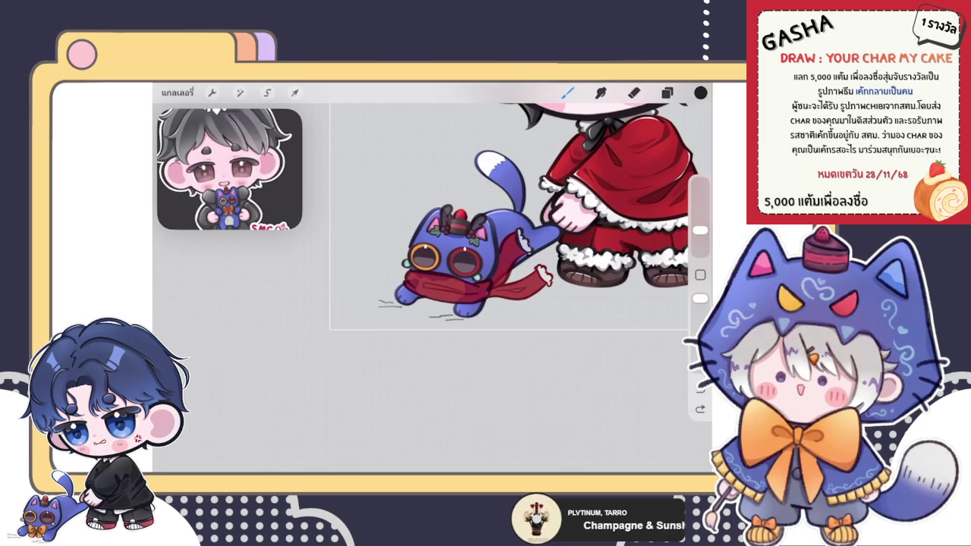
# Check the layer list, then pick a different brush from the brush library
pyautogui.click(666, 92)
pyautogui.click(667, 93)
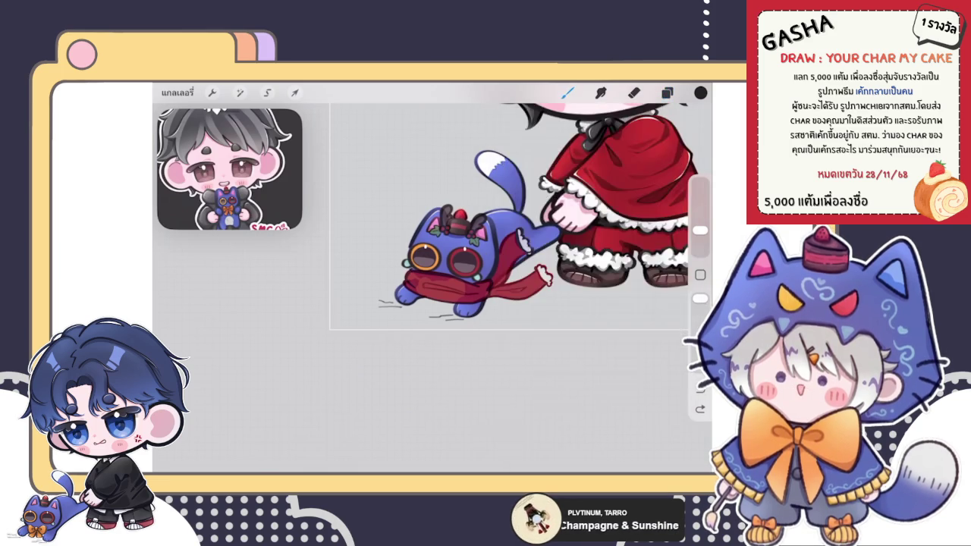
pyautogui.scroll(5, 455, 288)
pyautogui.scroll(5, 455, 288)
pyautogui.click(567, 92)
pyautogui.click(567, 93)
# Redraw the cat ear's outline several times, keeping one that curls into a hook
pyautogui.moveTo(342, 356)
pyautogui.mouseDown()
pyautogui.moveTo(345, 220)
pyautogui.moveTo(452, 251)
pyautogui.mouseUp()
pyautogui.hotkey('ctrl', 'z')
pyautogui.scroll(-2, 432, 311)
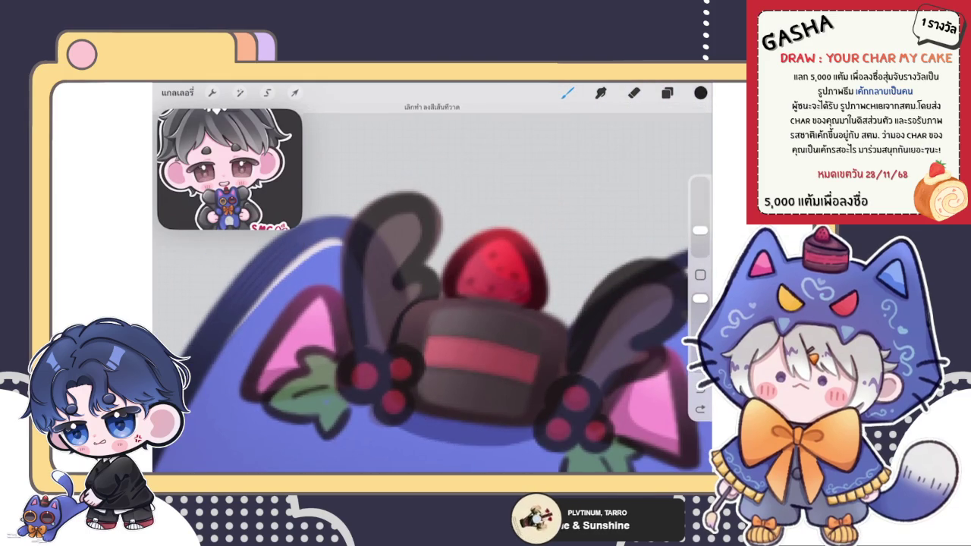
pyautogui.moveTo(349, 345)
pyautogui.mouseDown()
pyautogui.moveTo(440, 227)
pyautogui.moveTo(414, 279)
pyautogui.mouseUp()
pyautogui.scroll(3, 433, 311)
pyautogui.hotkey('ctrl', 'z')
pyautogui.moveTo(353, 379)
pyautogui.mouseDown()
pyautogui.moveTo(421, 278)
pyautogui.moveTo(455, 322)
pyautogui.mouseUp()
pyautogui.hotkey('ctrl', 'z')
pyautogui.moveTo(350, 383)
pyautogui.mouseDown()
pyautogui.moveTo(338, 227)
pyautogui.moveTo(459, 319)
pyautogui.mouseUp()
# Inspect the canvas, then swipe the stray black-stroke layer in the layer list and delete it
pyautogui.scroll(-3, 432, 289)
pyautogui.scroll(-3, 432, 288)
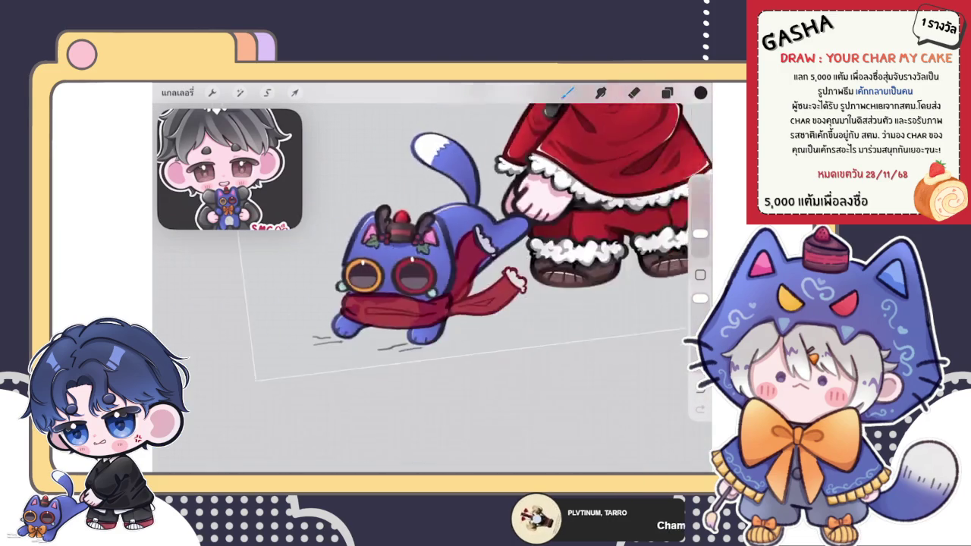
pyautogui.scroll(-2, 432, 288)
pyautogui.scroll(2, 357, 417)
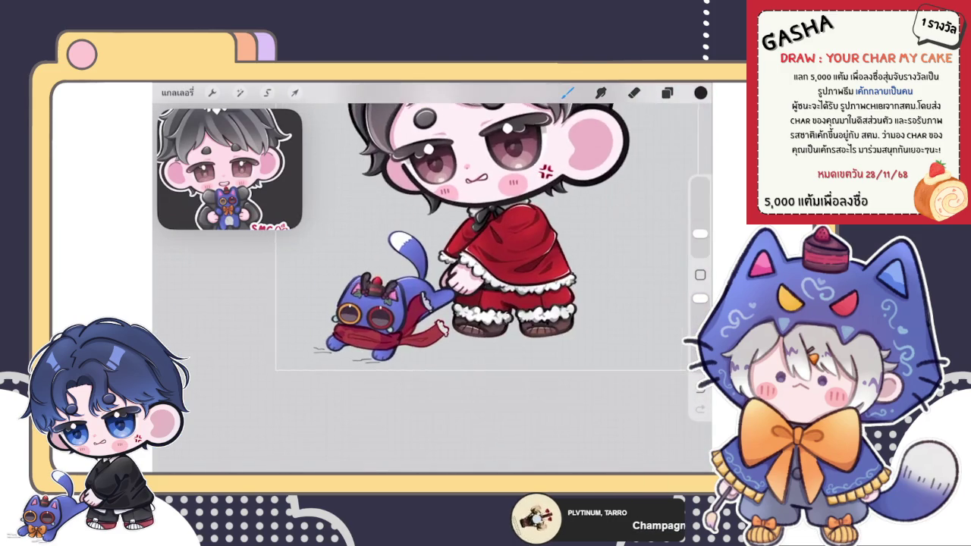
pyautogui.scroll(3, 357, 417)
pyautogui.scroll(1, 425, 304)
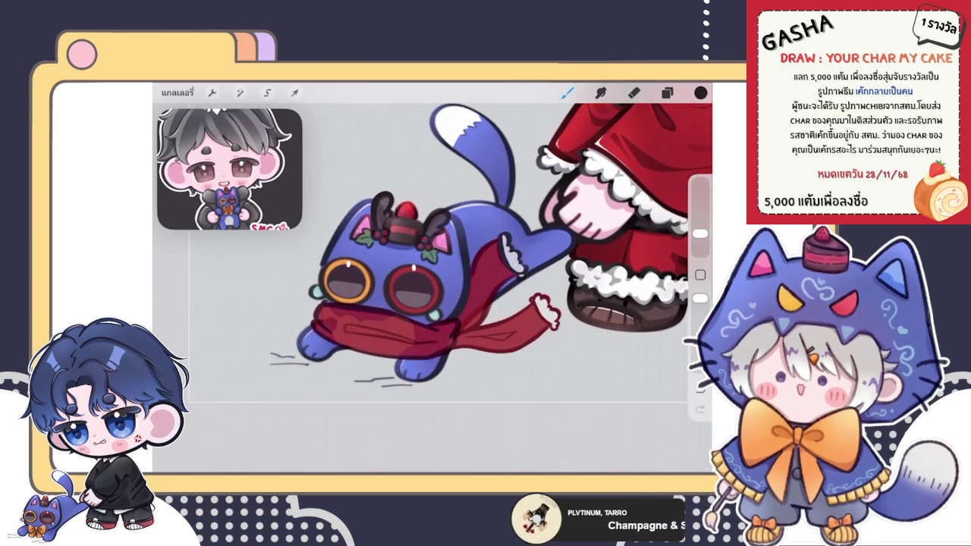
pyautogui.scroll(-1, 433, 250)
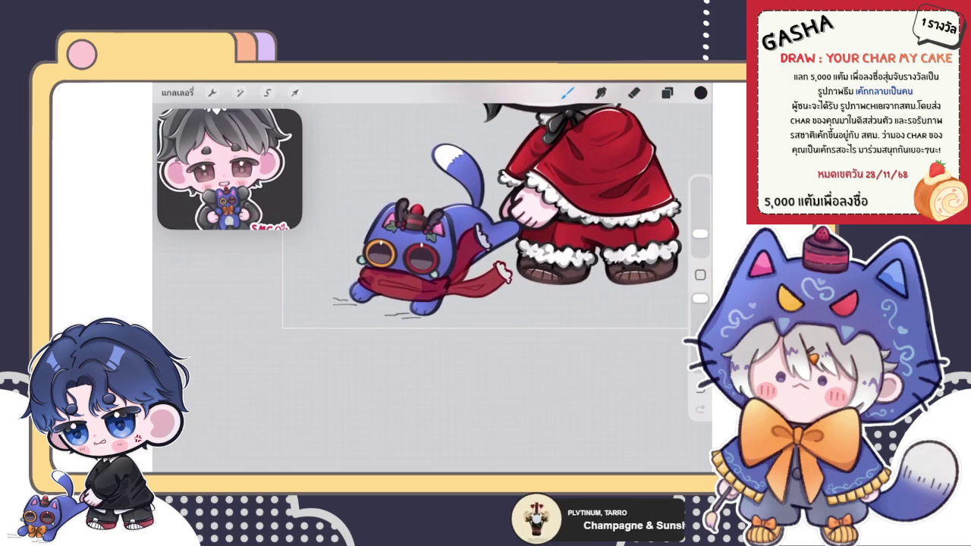
pyautogui.scroll(-1, 433, 251)
pyautogui.scroll(-2, 455, 243)
pyautogui.scroll(-2, 455, 227)
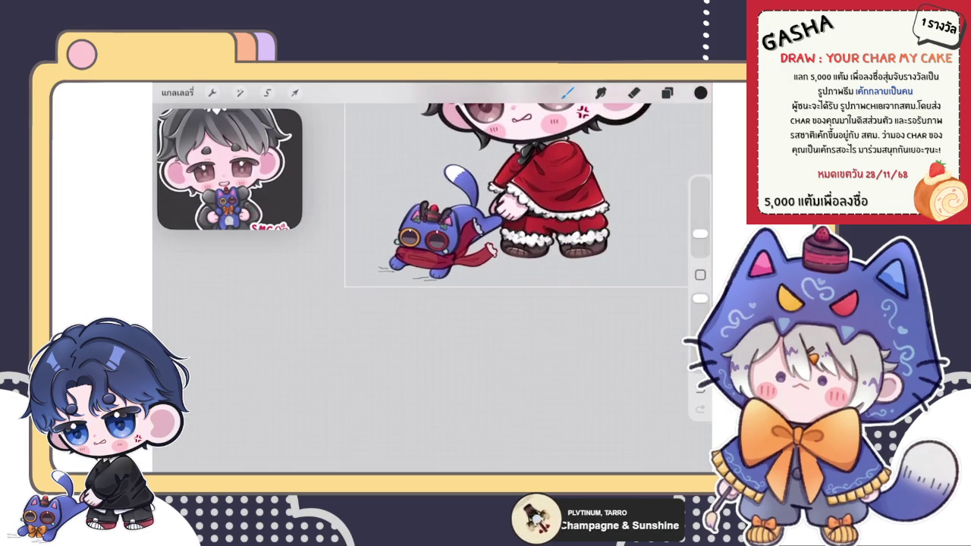
pyautogui.scroll(3, 440, 243)
pyautogui.click(667, 91)
pyautogui.moveTo(652, 296); pyautogui.dragTo(531, 296)
pyautogui.click(656, 297)
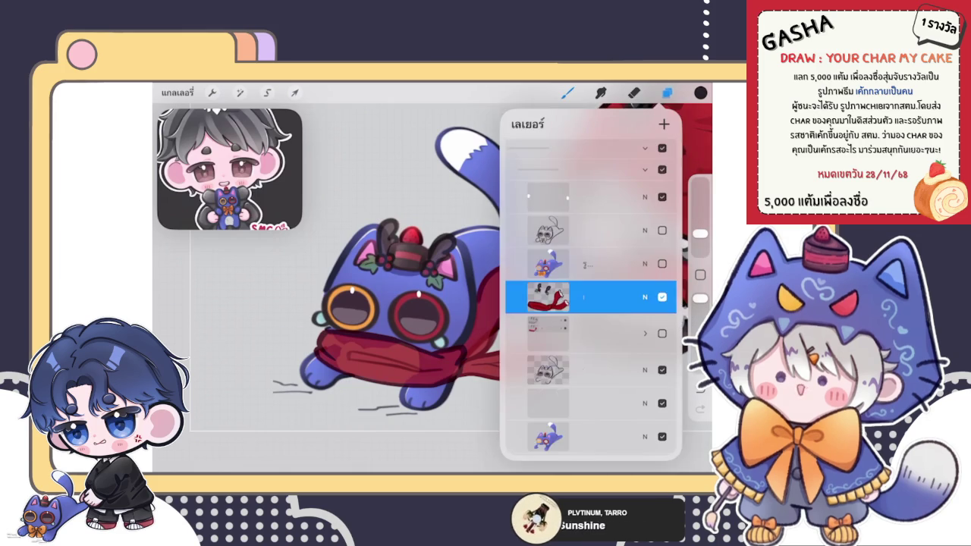
# Choose Liquify from the Adjustments menu to warp the cat drawing
pyautogui.click(666, 92)
pyautogui.click(662, 297)
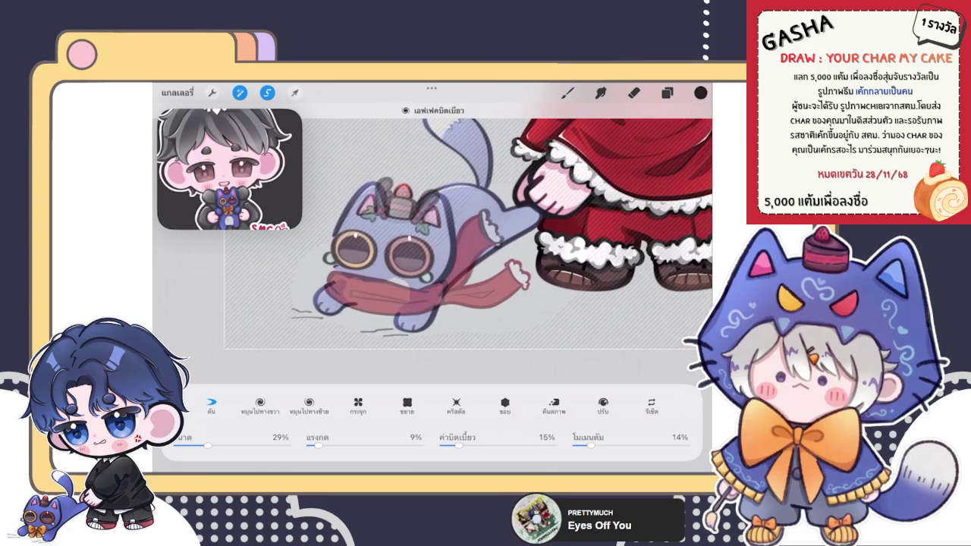
# Shrink the Liquify size slightly, push the cat's belly and feet lines, then exit Liquify
pyautogui.moveTo(207, 445); pyautogui.dragTo(207, 445)
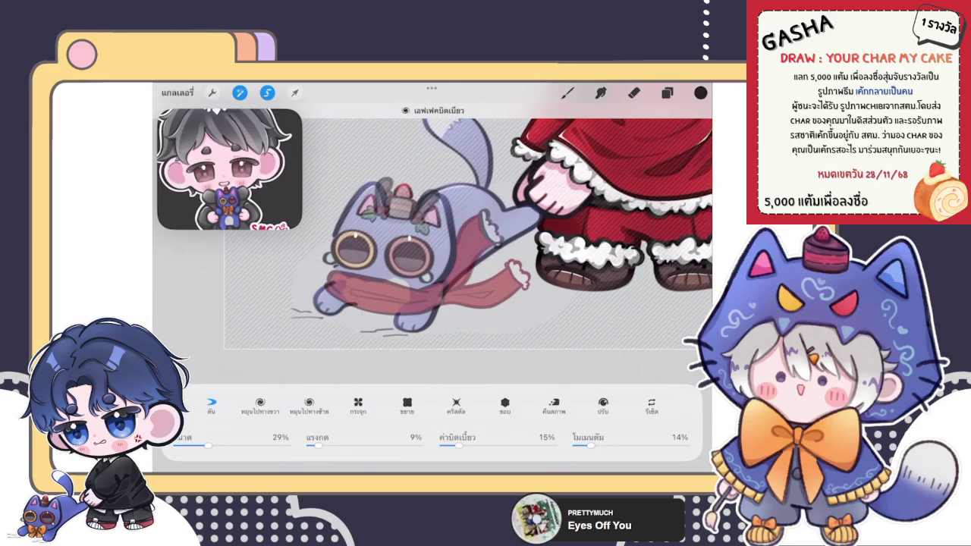
pyautogui.moveTo(398, 319); pyautogui.dragTo(430, 327)
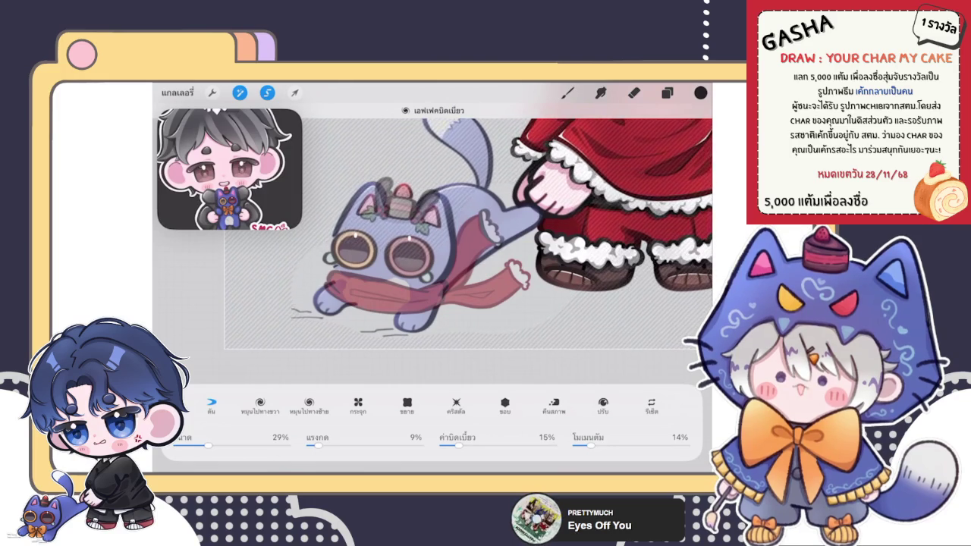
pyautogui.press('b')
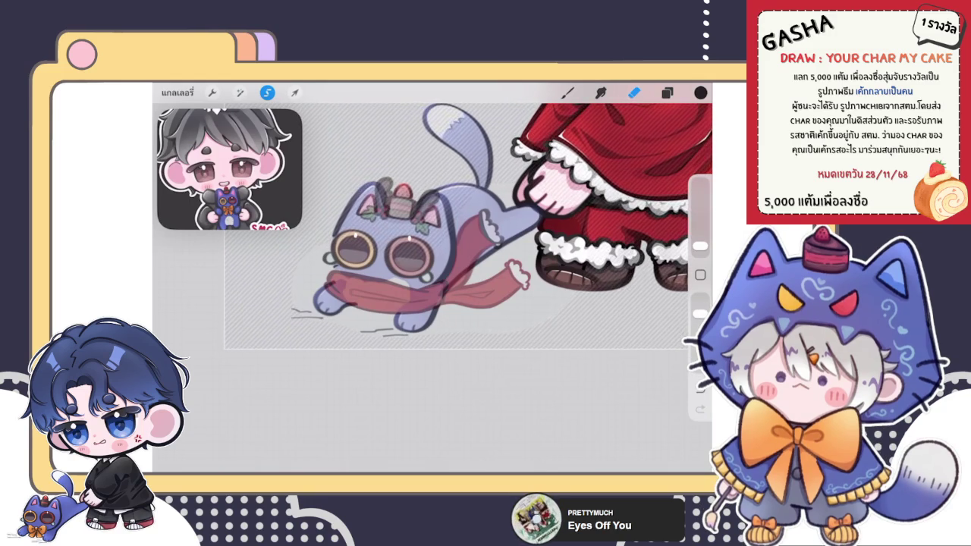
# Undo and redo the last selection action, zoom around the canvas, and bring up the layer list
pyautogui.hotkey('ctrl', 'z')
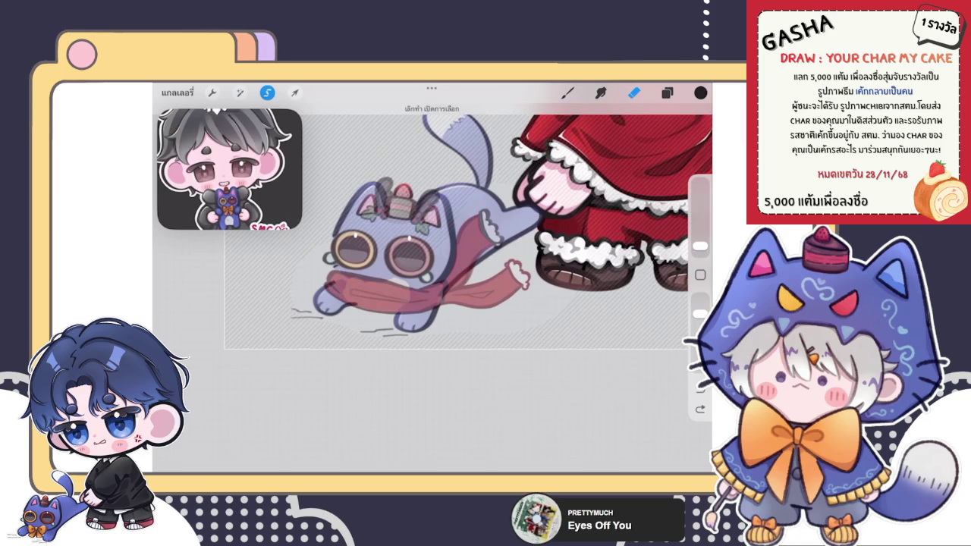
pyautogui.hotkey('ctrl', 'shift', 'z')
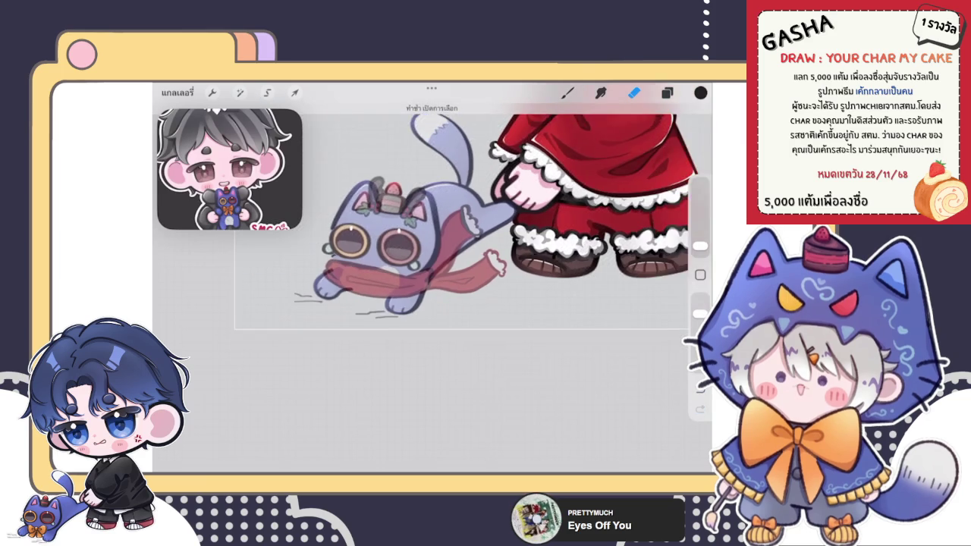
pyautogui.scroll(-3, 466, 201)
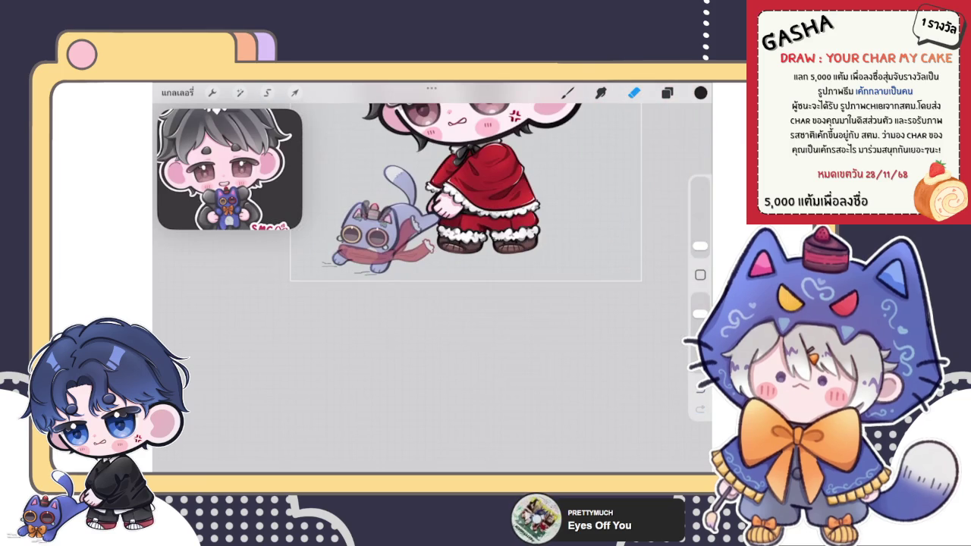
pyautogui.scroll(3, 383, 227)
pyautogui.scroll(1, 383, 227)
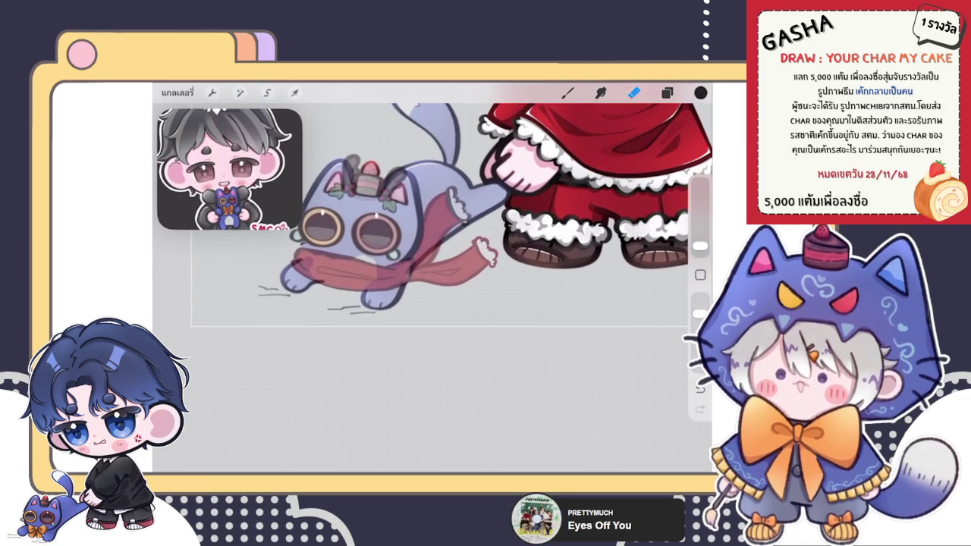
pyautogui.scroll(-2, 425, 204)
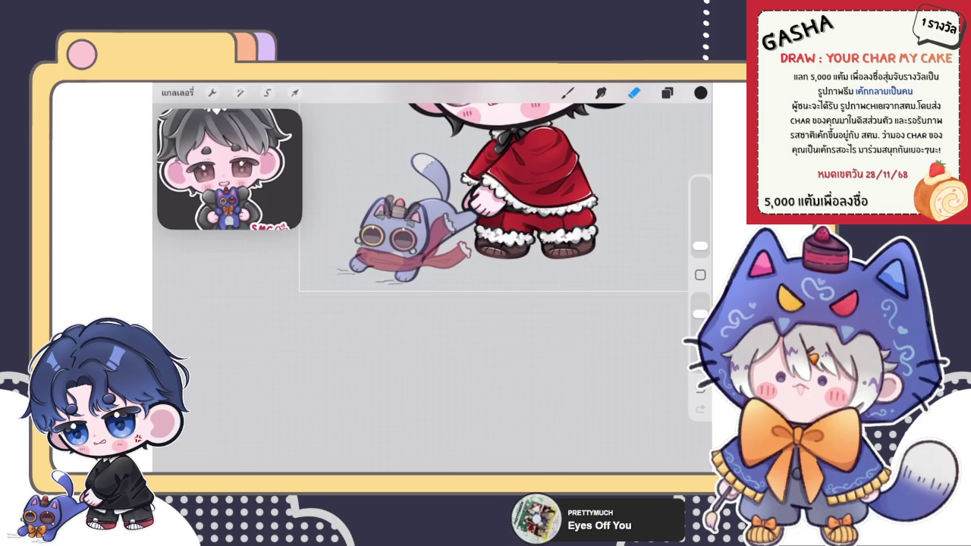
pyautogui.scroll(2, 425, 220)
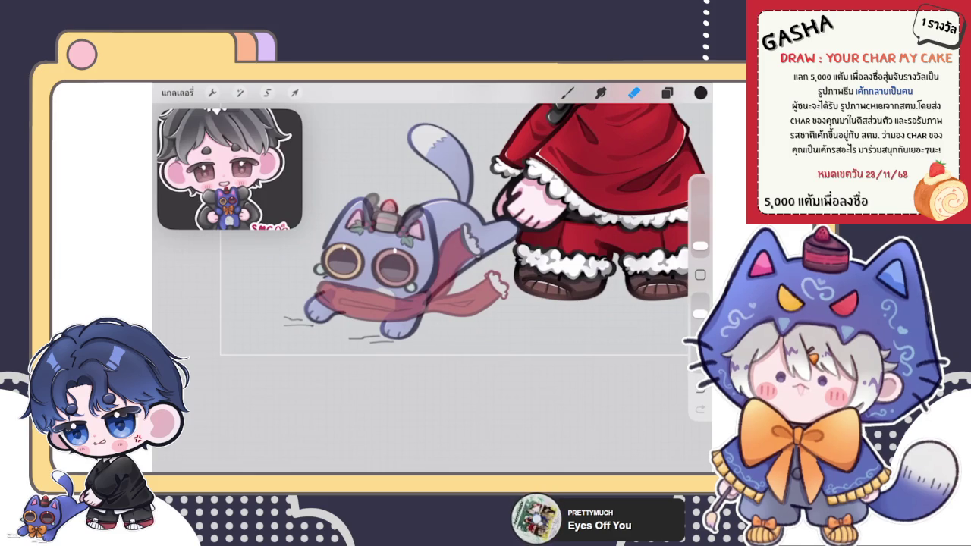
pyautogui.scroll(-3, 470, 228)
pyautogui.scroll(-2, 470, 228)
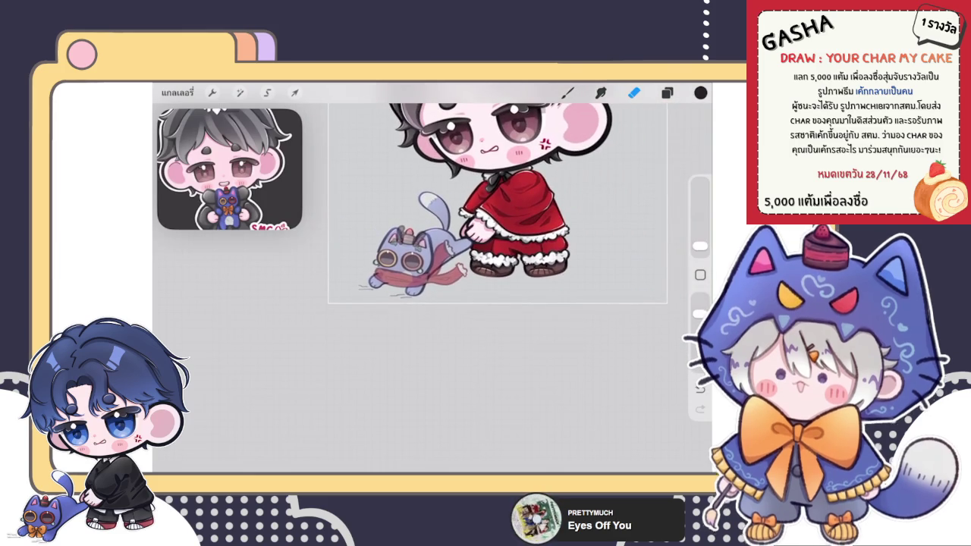
pyautogui.scroll(1, 478, 212)
pyautogui.scroll(1, 478, 212)
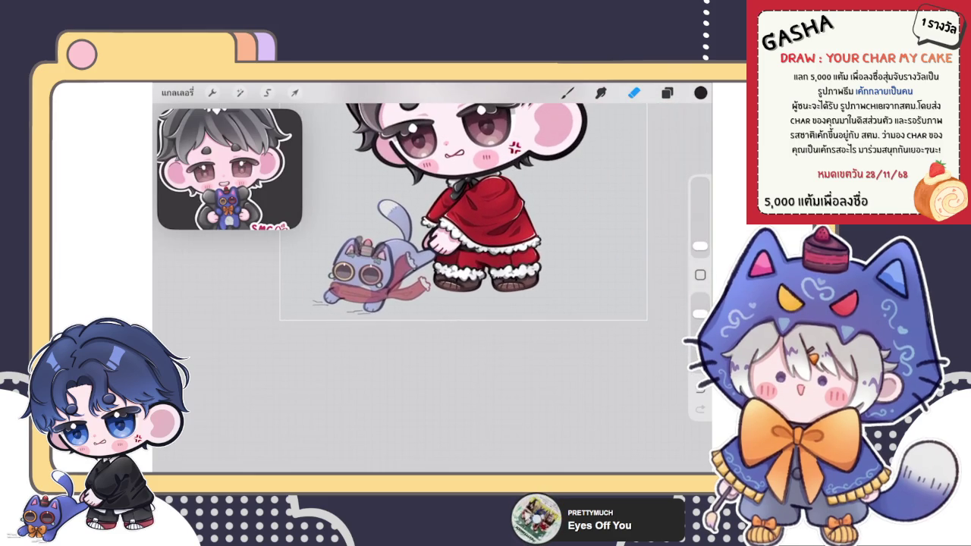
pyautogui.click(667, 92)
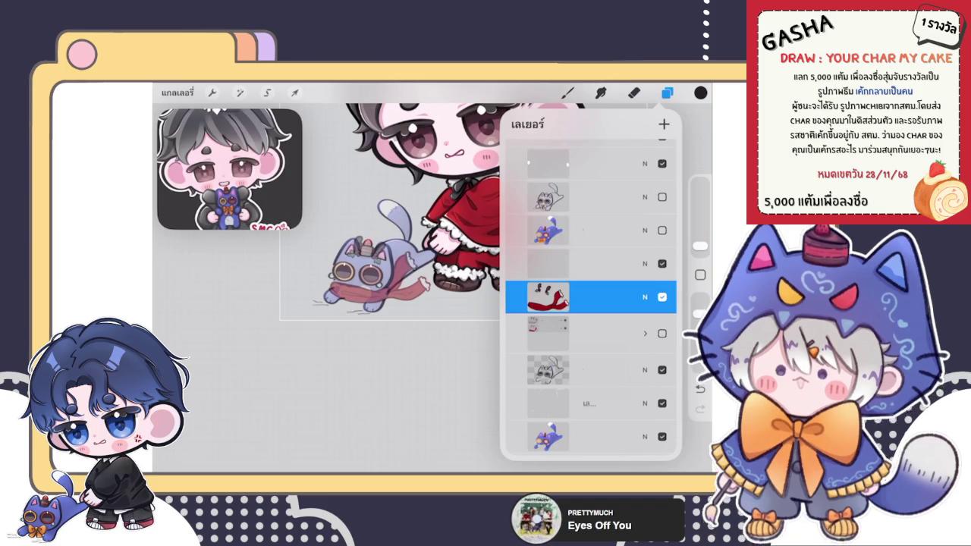
# Move the red scarf layer up one place in the layer stack
pyautogui.click(663, 296)
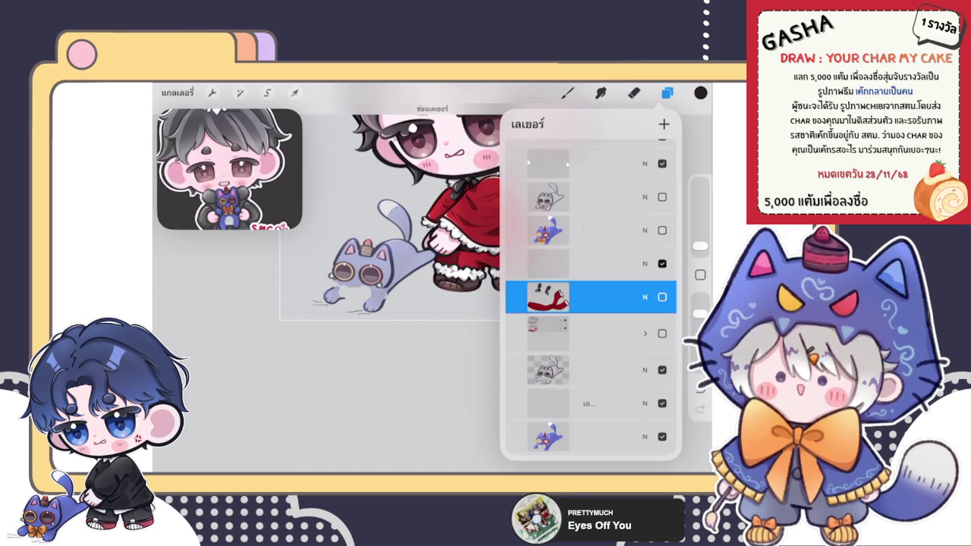
pyautogui.moveTo(547, 297); pyautogui.dragTo(547, 263)
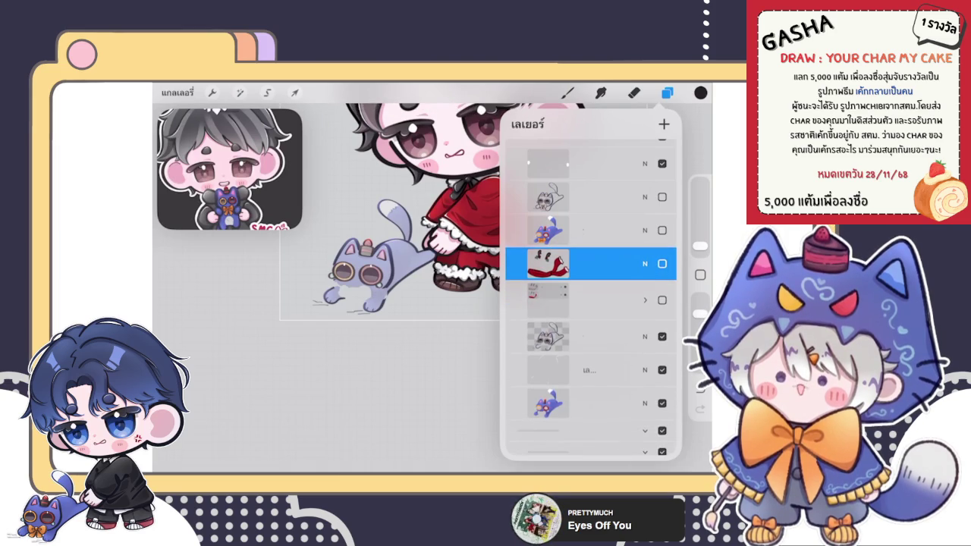
pyautogui.click(662, 263)
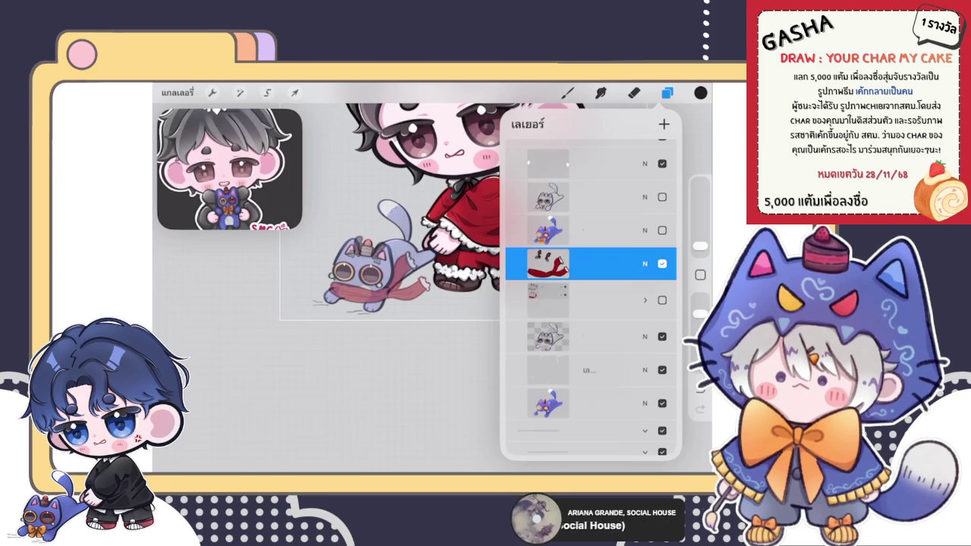
# Switch to the Eraser with E and zoom to fit the whole character
pyautogui.press('e')
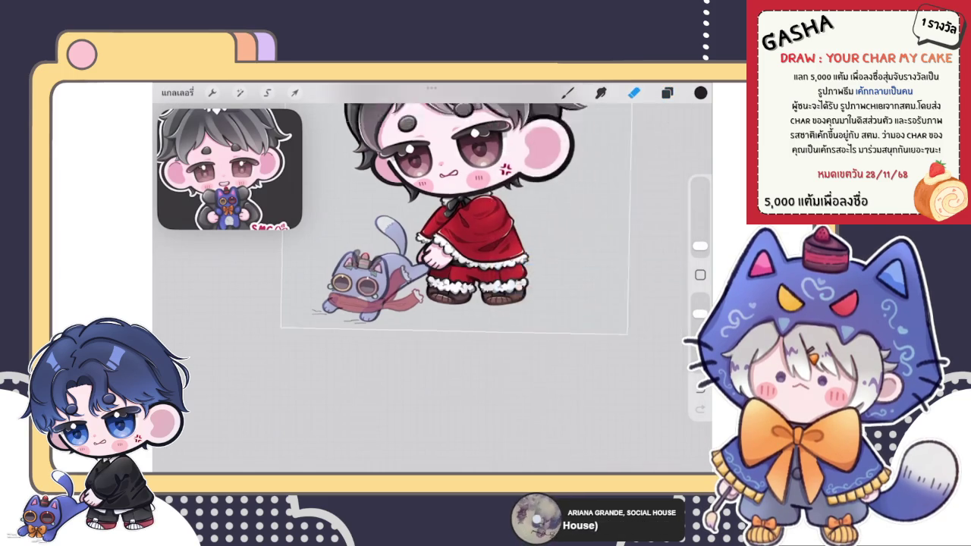
pyautogui.scroll(-5, 432, 281)
pyautogui.scroll(5, 432, 281)
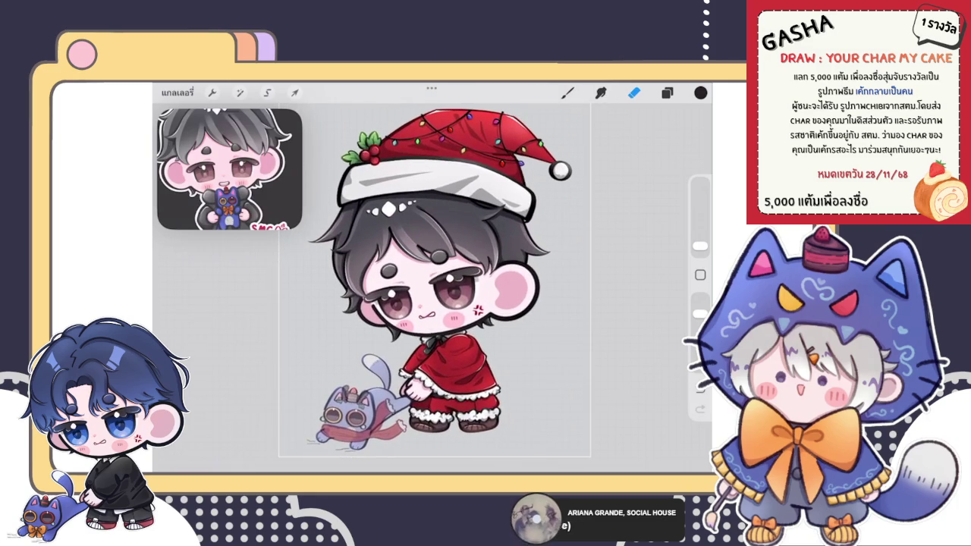
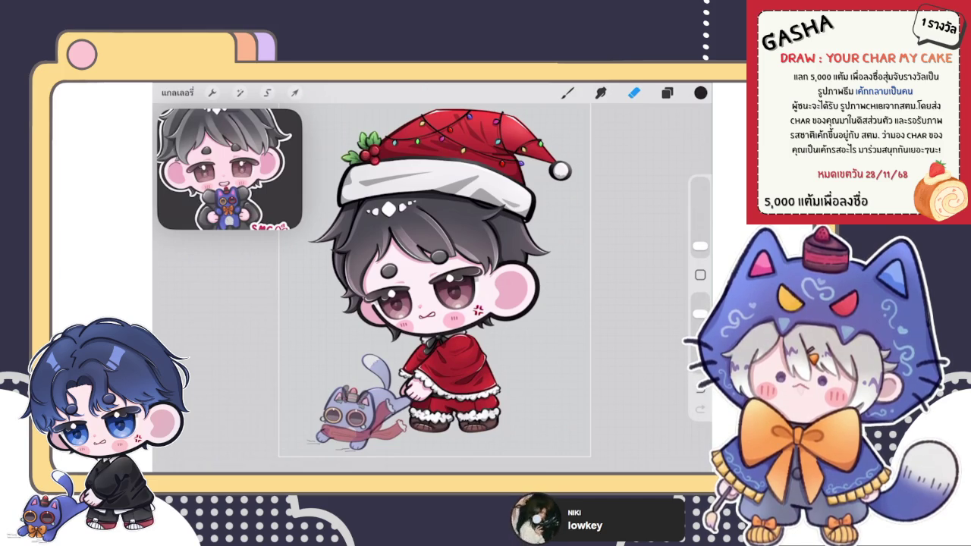
# Zoom onto the cat and pick a different inking brush from the brush library
pyautogui.scroll(5, 356, 410)
pyautogui.scroll(3, 356, 410)
pyautogui.scroll(3, 425, 288)
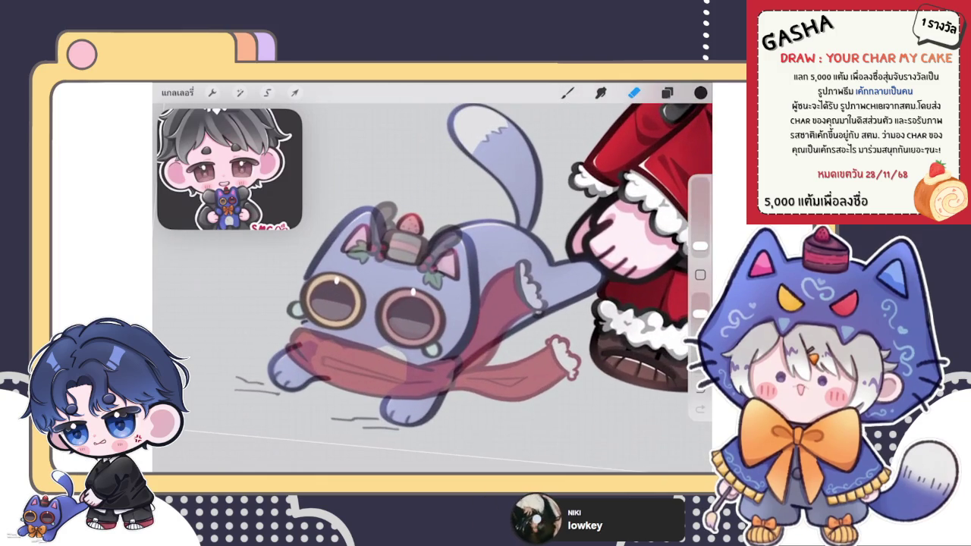
pyautogui.click(667, 92)
pyautogui.click(634, 92)
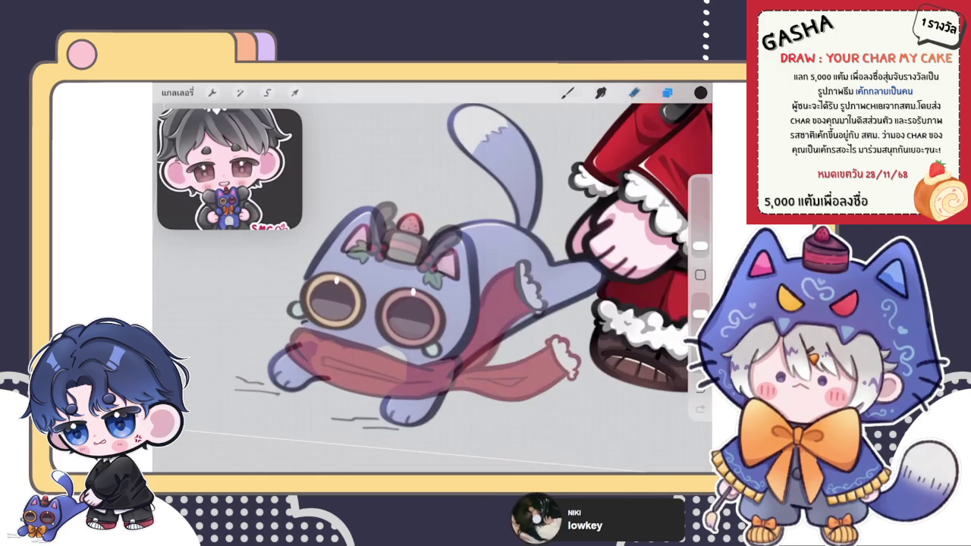
pyautogui.scroll(3, 425, 288)
pyautogui.scroll(2, 425, 288)
pyautogui.click(567, 92)
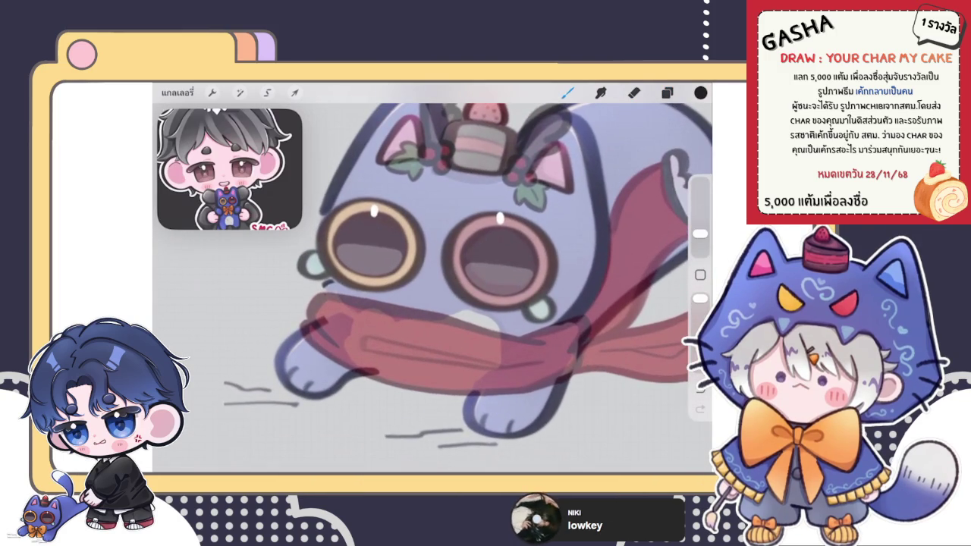
pyautogui.click(567, 92)
pyautogui.click(607, 326)
pyautogui.scroll(2, 432, 280)
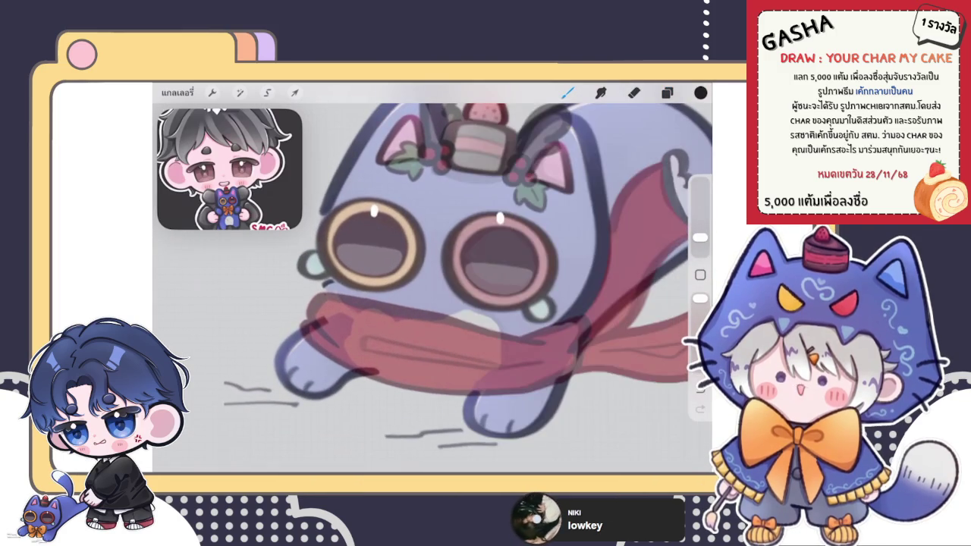
pyautogui.scroll(2, 432, 280)
# Choose a dark maroon ink colour on the colour wheel
pyautogui.click(701, 91)
pyautogui.moveTo(666, 231); pyautogui.dragTo(662, 203)
pyautogui.moveTo(600, 220); pyautogui.dragTo(592, 257)
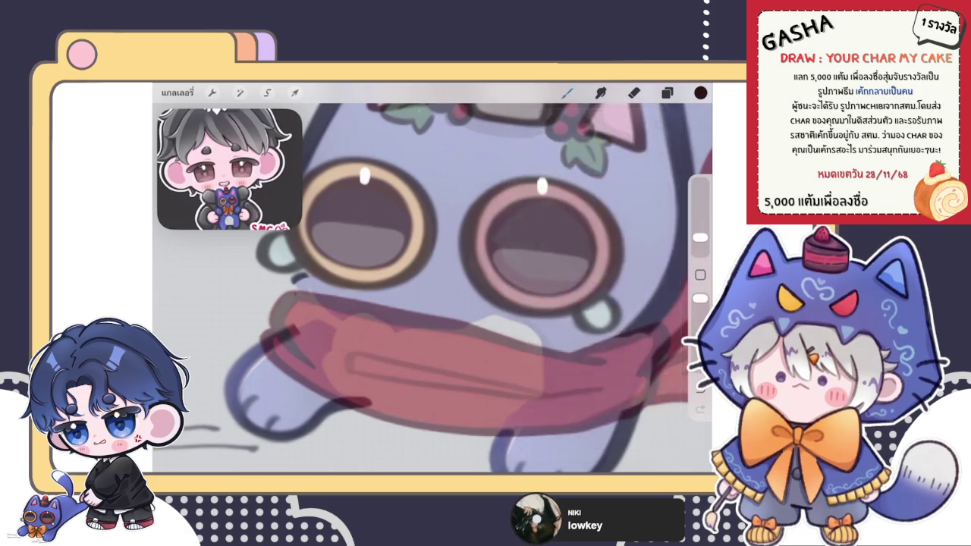
pyautogui.scroll(3, 432, 281)
pyautogui.click(667, 92)
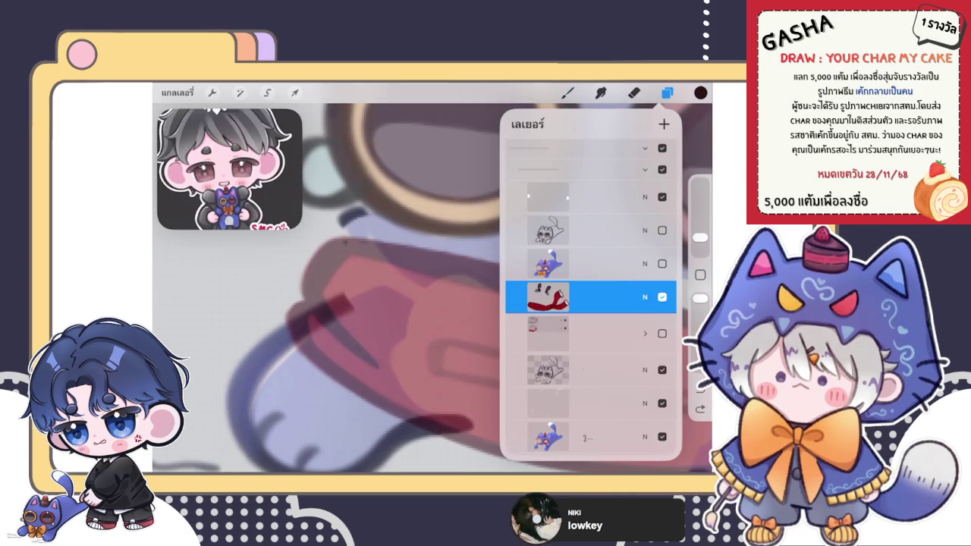
pyautogui.click(667, 92)
# Test a dark stroke on the scarf, undo it, and toggle the red scarf layer's visibility
pyautogui.moveTo(340, 243); pyautogui.dragTo(366, 363)
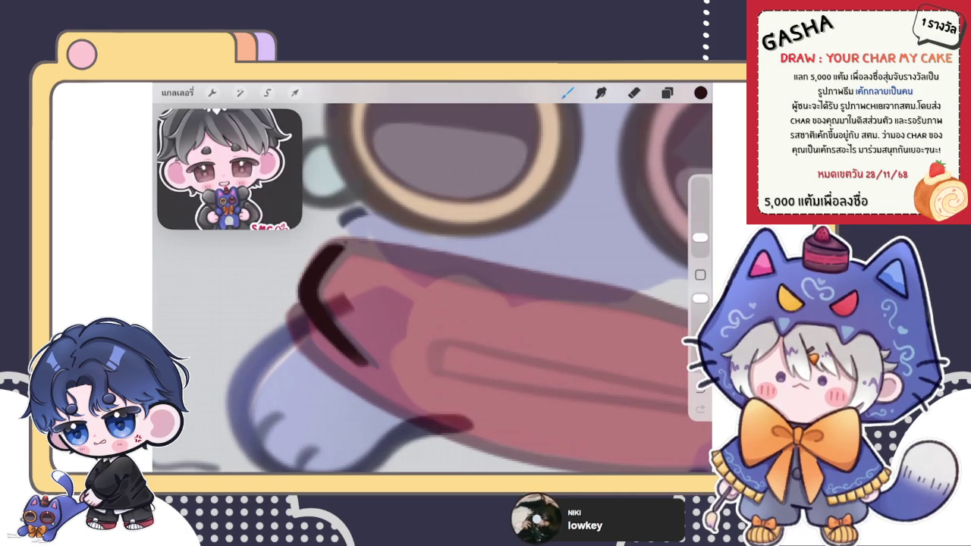
pyautogui.hotkey('ctrl', 'z')
pyautogui.click(667, 92)
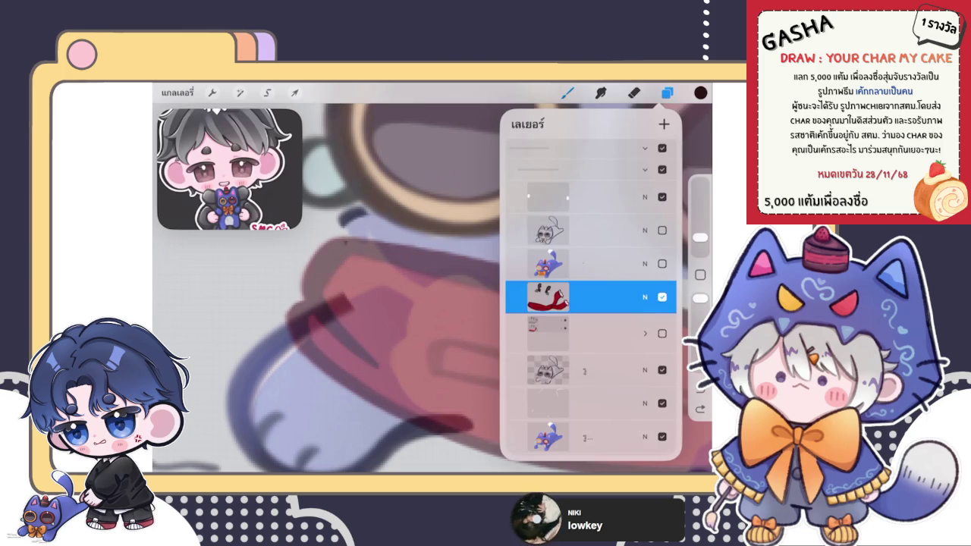
pyautogui.click(663, 296)
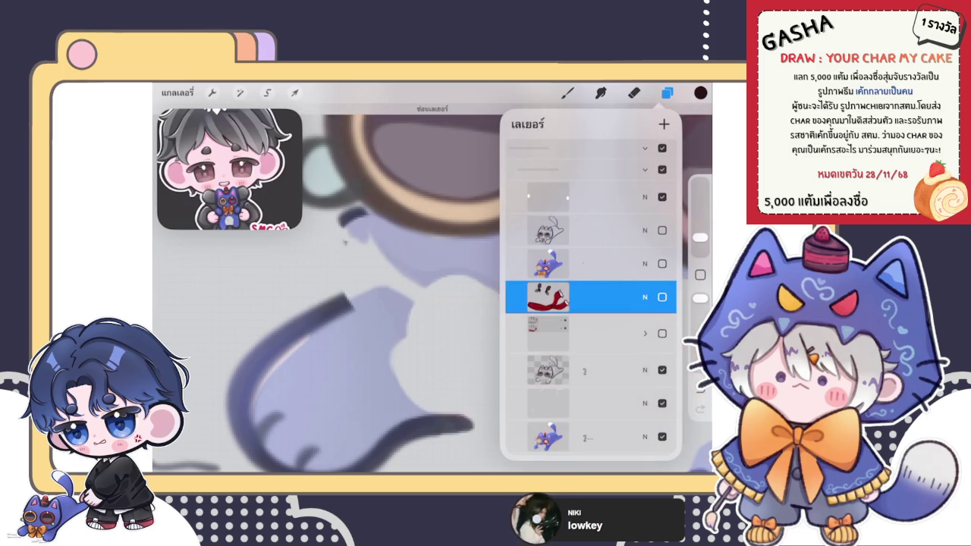
pyautogui.click(662, 297)
pyautogui.click(567, 91)
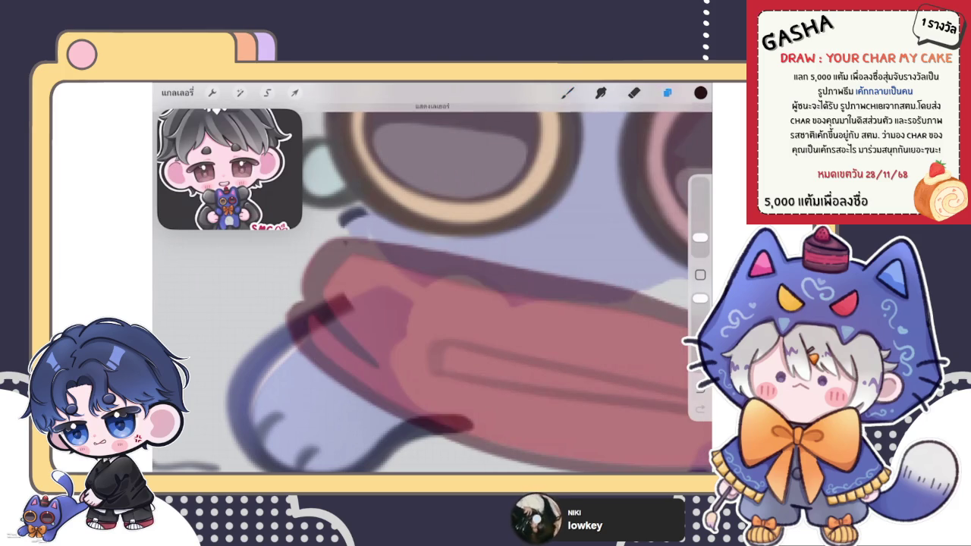
# Draw a dark curved outline stroke on the scarf and thicken its upper-left arc
pyautogui.moveTo(339, 244); pyautogui.dragTo(365, 360)
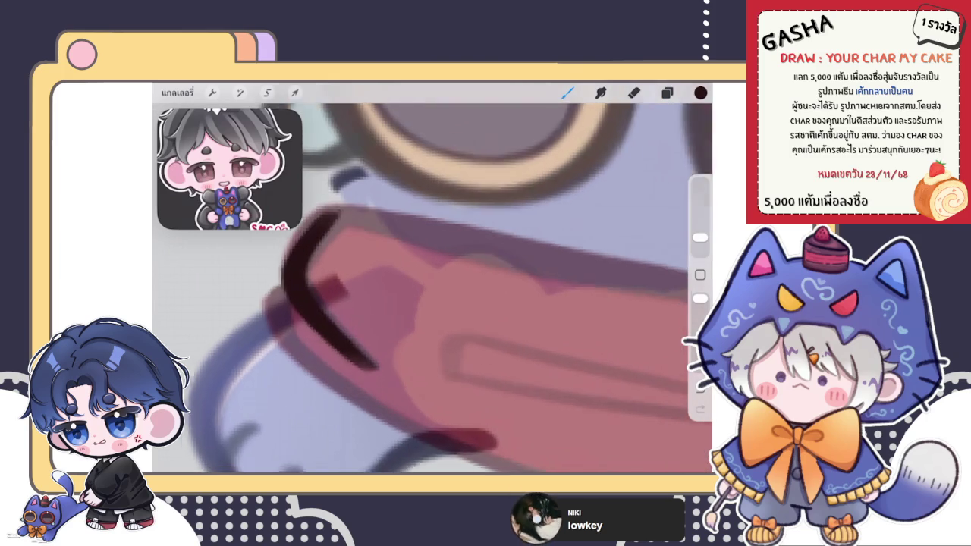
pyautogui.hotkey('ctrl', 'z')
pyautogui.moveTo(321, 394); pyautogui.dragTo(343, 398)
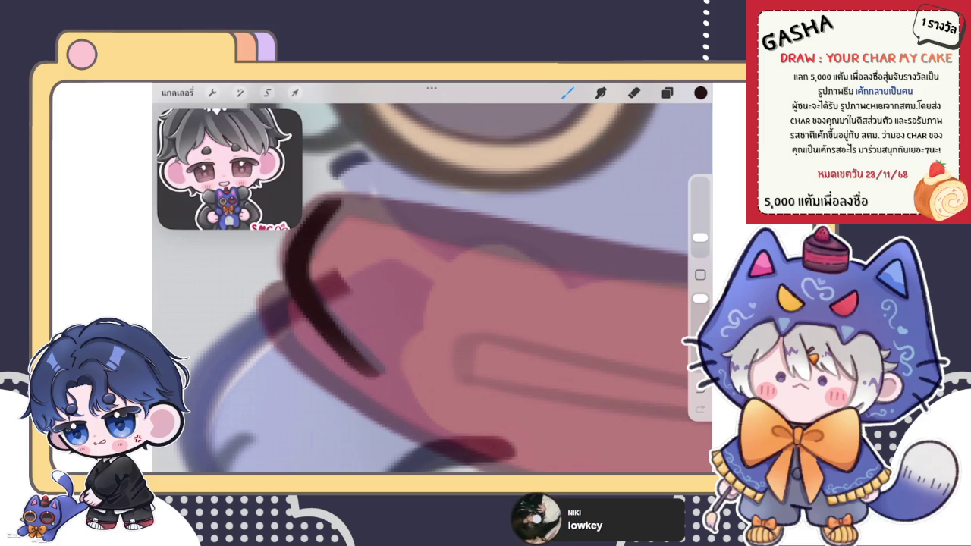
pyautogui.scroll(-2, 432, 289)
pyautogui.scroll(2, 432, 289)
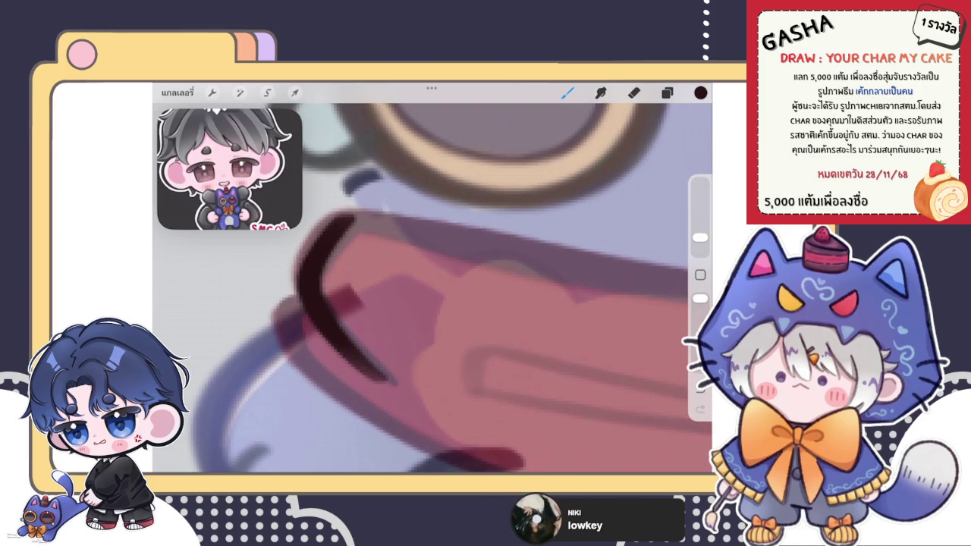
pyautogui.hotkey('ctrl', 'z')
pyautogui.moveTo(349, 218); pyautogui.dragTo(389, 378)
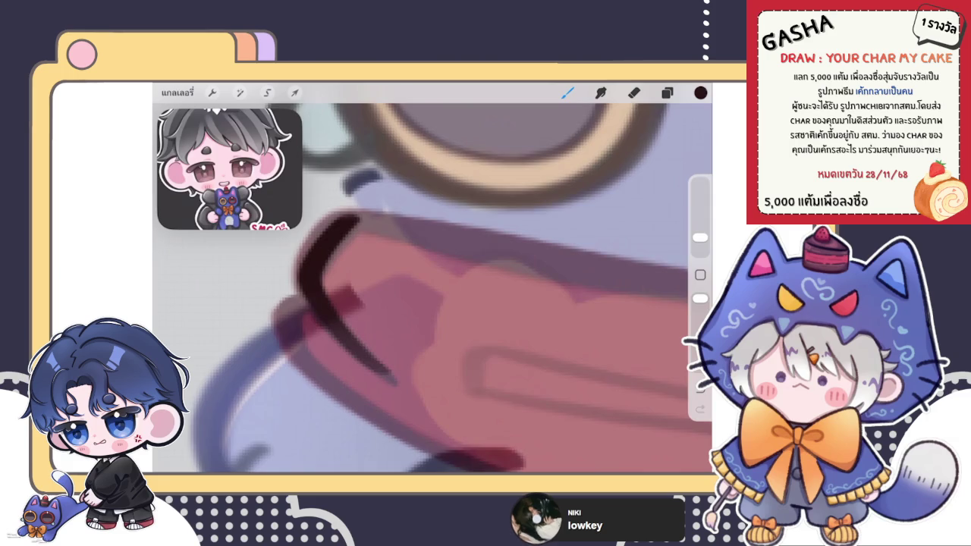
pyautogui.scroll(-2, 433, 288)
pyautogui.scroll(2, 433, 288)
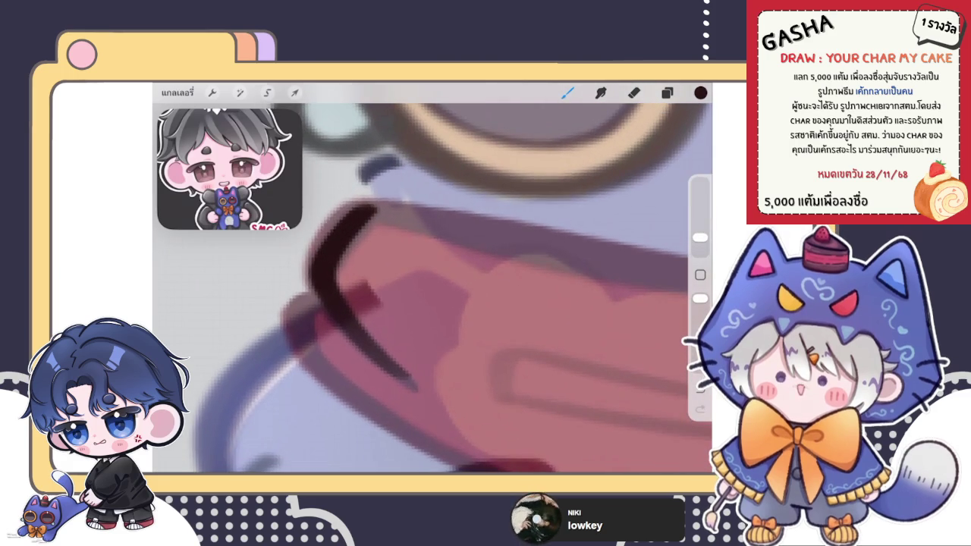
pyautogui.moveTo(368, 204); pyautogui.dragTo(303, 296)
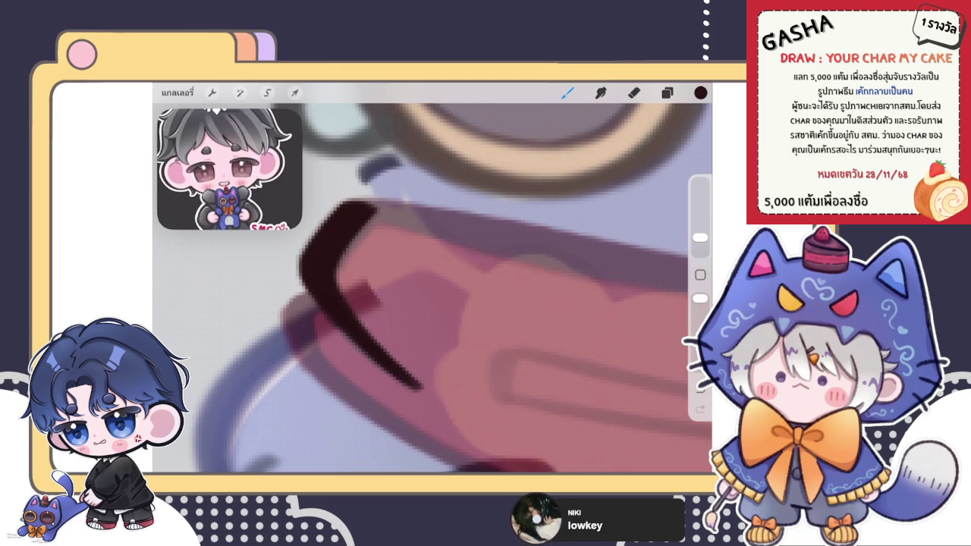
# Ink along the scarf's top edge, redrawing the dark line when it comes out too thick
pyautogui.scroll(-2, 416, 385)
pyautogui.moveTo(332, 258); pyautogui.dragTo(317, 282)
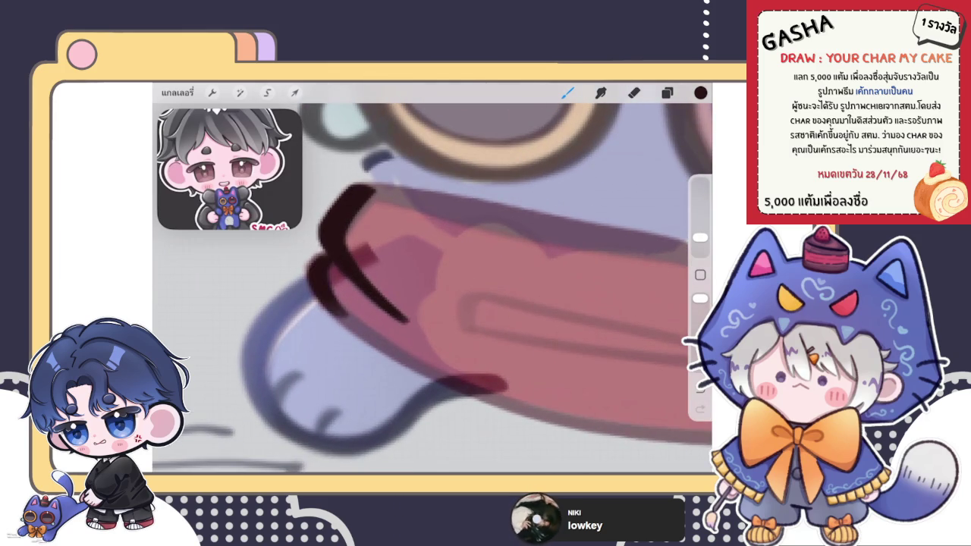
pyautogui.scroll(-3, 317, 281)
pyautogui.scroll(-3, 432, 277)
pyautogui.scroll(-2, 433, 277)
pyautogui.scroll(3, 387, 304)
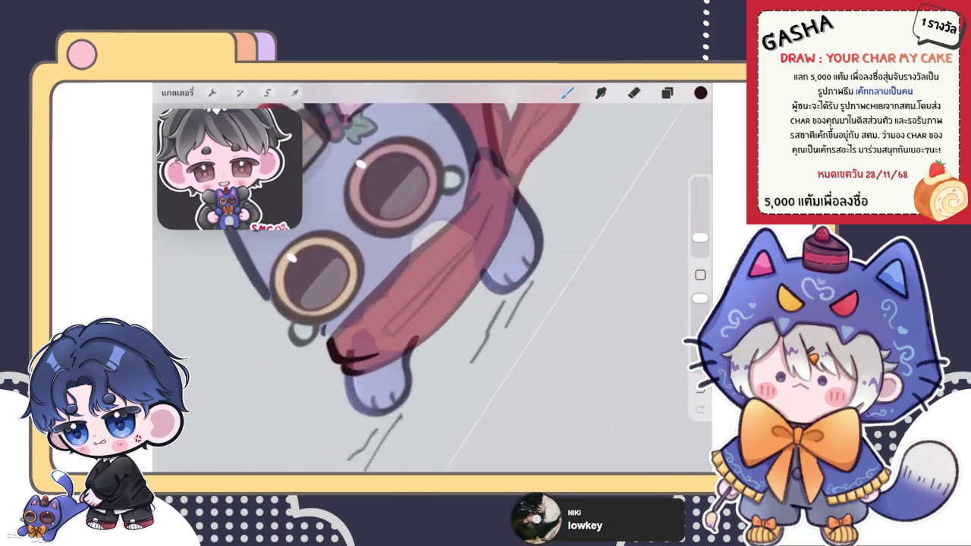
pyautogui.scroll(3, 387, 304)
pyautogui.moveTo(272, 368); pyautogui.dragTo(432, 223)
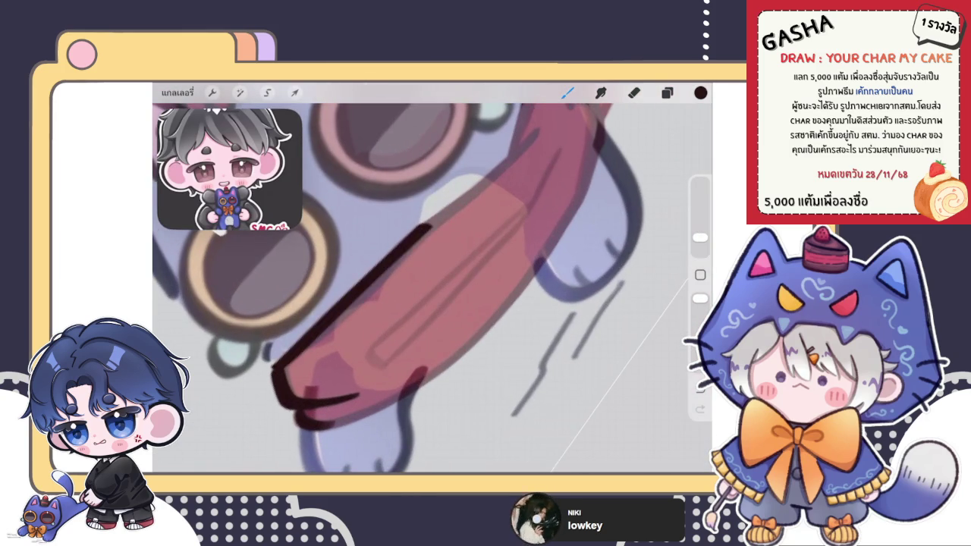
pyautogui.scroll(2, 432, 288)
pyautogui.scroll(2, 433, 288)
pyautogui.scroll(2, 329, 346)
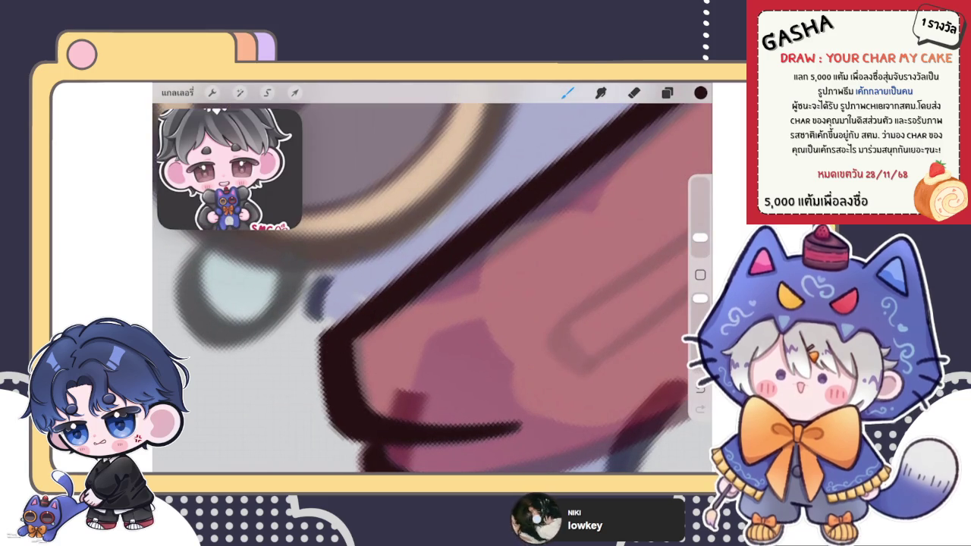
pyautogui.scroll(-3, 432, 288)
pyautogui.scroll(3, 432, 288)
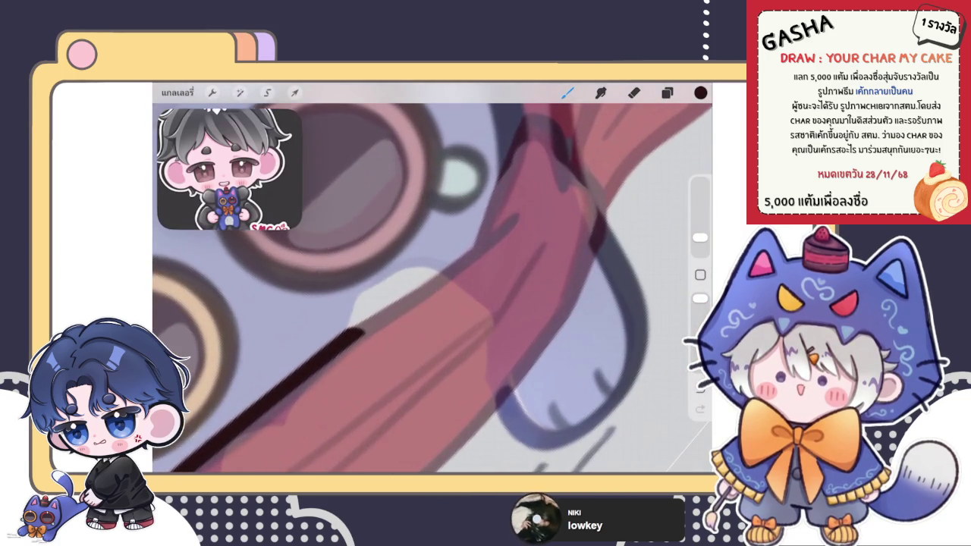
pyautogui.scroll(-2, 432, 289)
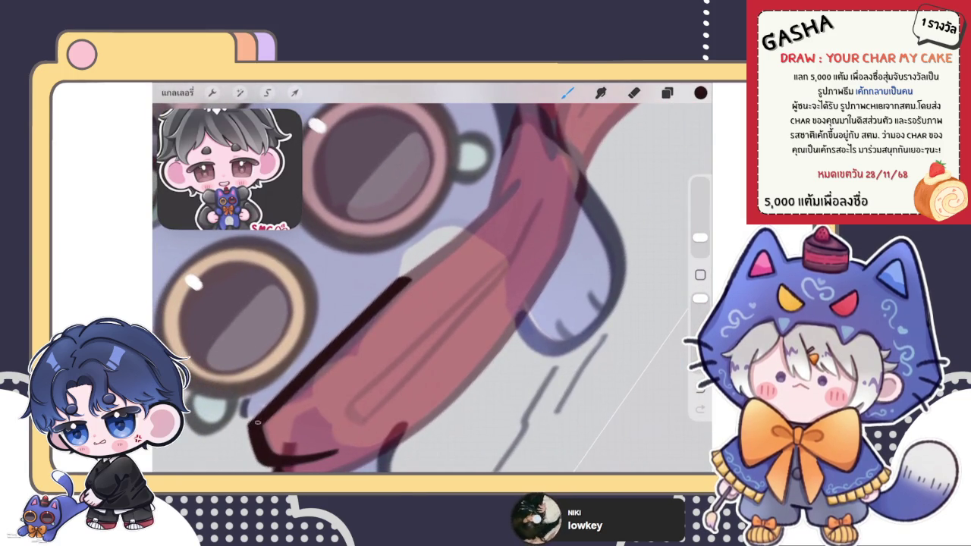
pyautogui.moveTo(257, 422); pyautogui.dragTo(406, 291)
pyautogui.hotkey('ctrl', 'z')
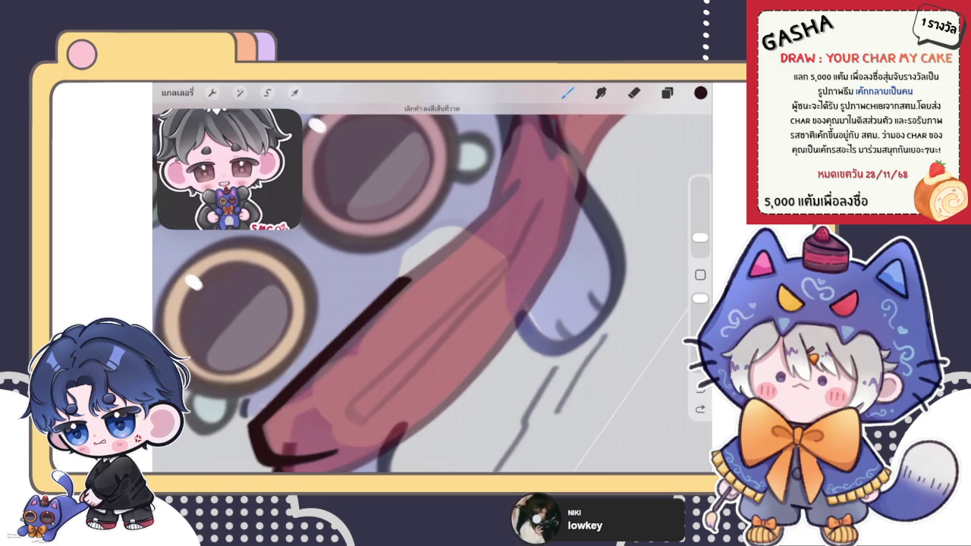
pyautogui.moveTo(319, 365); pyautogui.dragTo(405, 293)
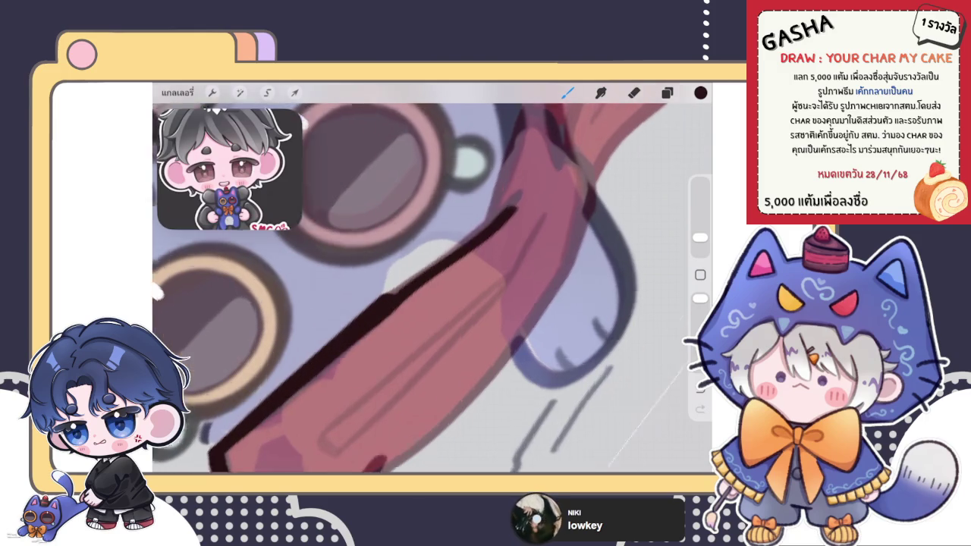
pyautogui.scroll(2, 410, 303)
# Erase the upper part of the dark line on the scarf
pyautogui.click(634, 92)
pyautogui.click(699, 237)
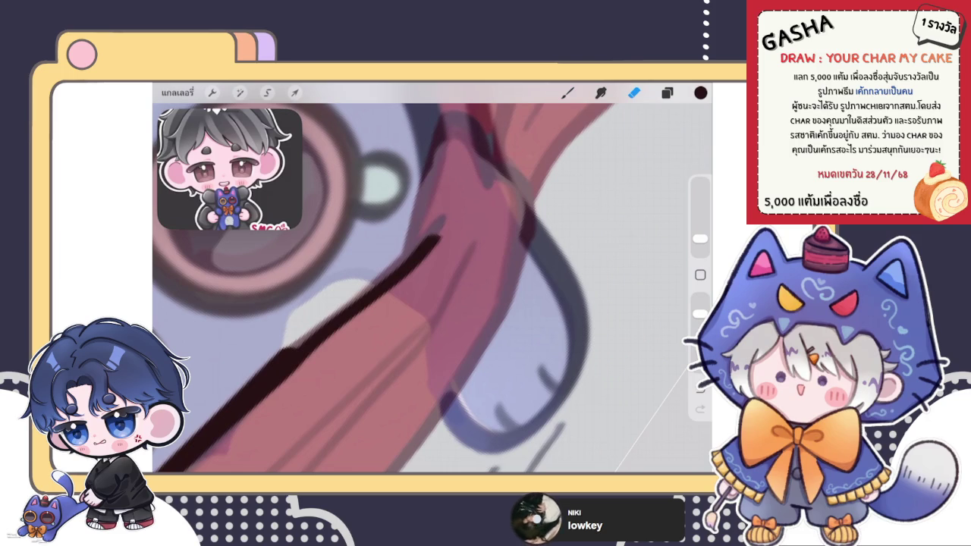
pyautogui.moveTo(440, 239)
pyautogui.mouseDown()
pyautogui.moveTo(379, 281)
pyautogui.moveTo(460, 220)
pyautogui.mouseUp()
pyautogui.moveTo(402, 258)
pyautogui.mouseDown()
pyautogui.moveTo(311, 345)
pyautogui.moveTo(448, 228)
pyautogui.mouseUp()
pyautogui.click(568, 92)
# Draw one long dark line running diagonally up along the scarf
pyautogui.scroll(3, 432, 288)
pyautogui.hotkey('ctrl', 'z')
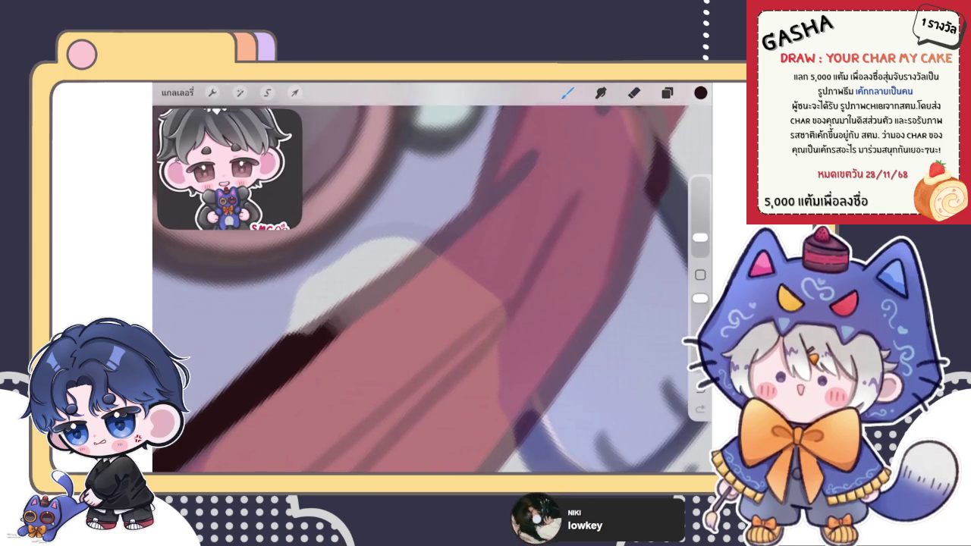
pyautogui.moveTo(280, 338)
pyautogui.mouseDown()
pyautogui.moveTo(357, 298)
pyautogui.moveTo(534, 166)
pyautogui.mouseUp()
pyautogui.hotkey('ctrl', 'z')
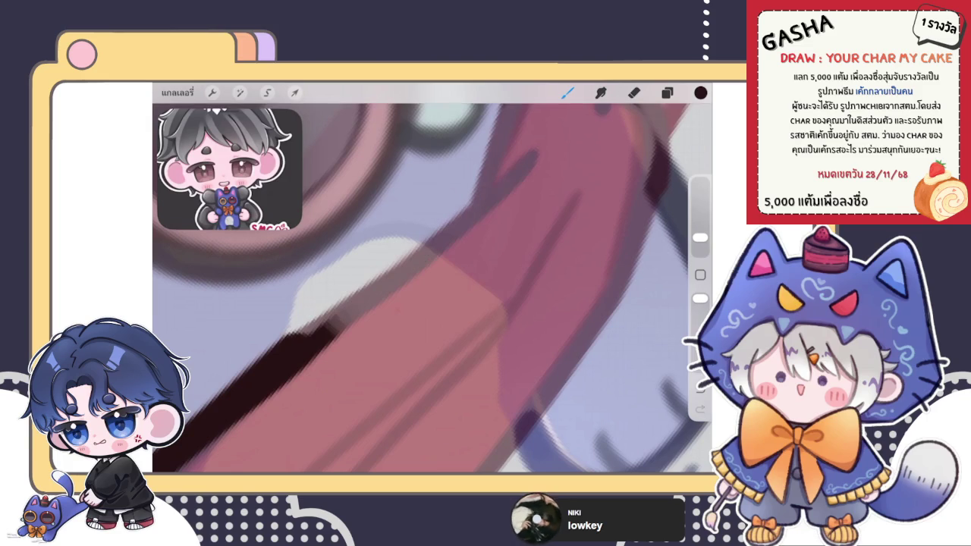
pyautogui.moveTo(285, 337); pyautogui.dragTo(539, 159)
pyautogui.moveTo(322, 349); pyautogui.dragTo(470, 226)
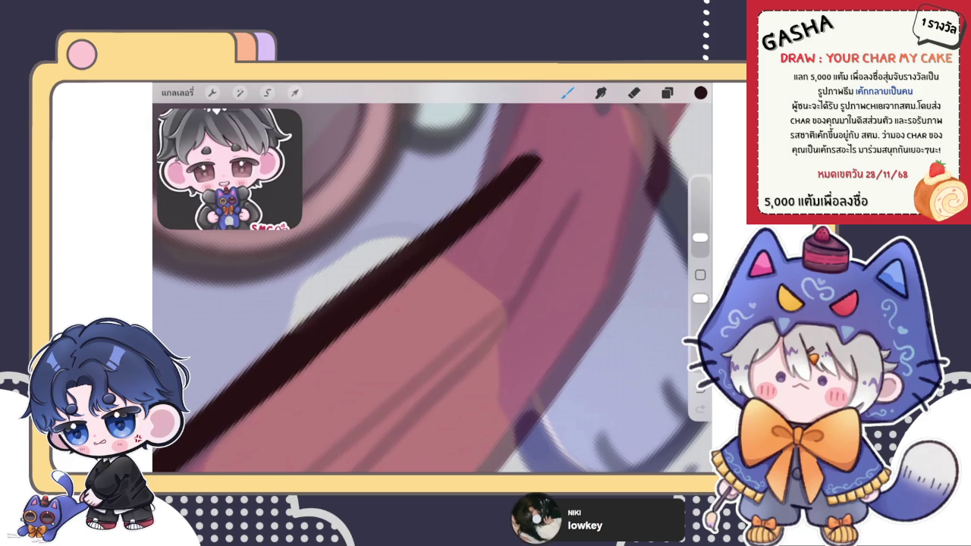
pyautogui.scroll(2, 433, 288)
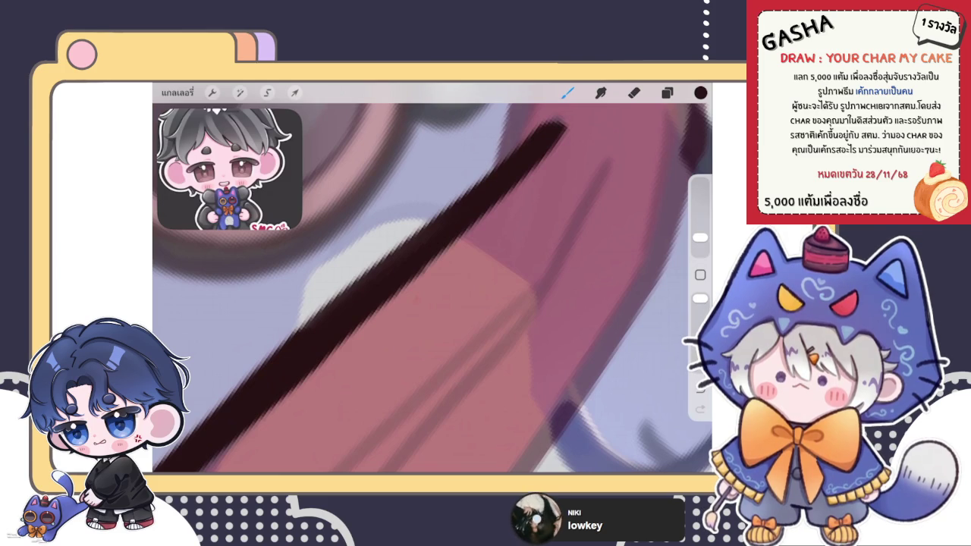
# Shrink the eraser slightly, then extend the dark ink stroke across the scarf with the brush
pyautogui.press('e')
pyautogui.moveTo(700, 238); pyautogui.dragTo(700, 245)
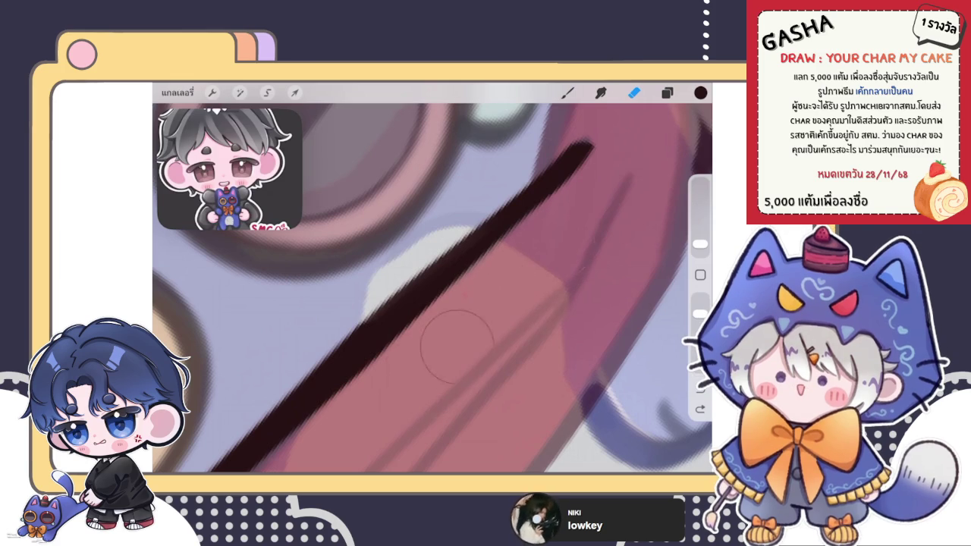
pyautogui.click(567, 92)
pyautogui.scroll(-2, 433, 288)
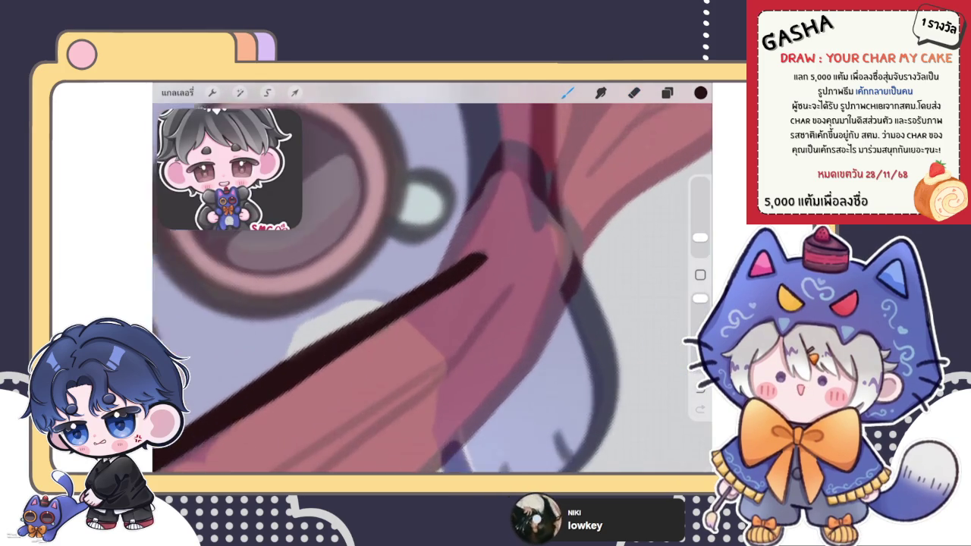
pyautogui.scroll(2, 433, 288)
pyautogui.moveTo(452, 307); pyautogui.dragTo(478, 298)
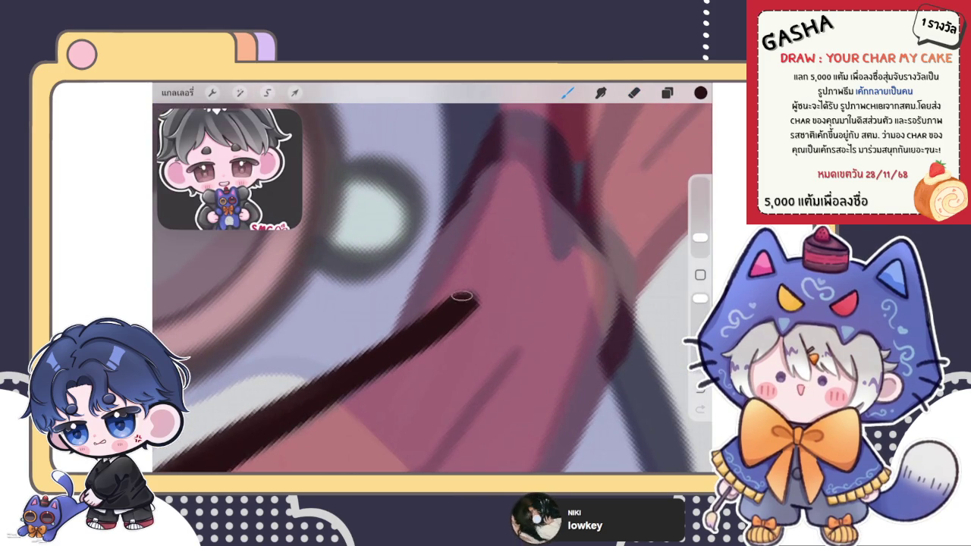
pyautogui.scroll(-2, 432, 289)
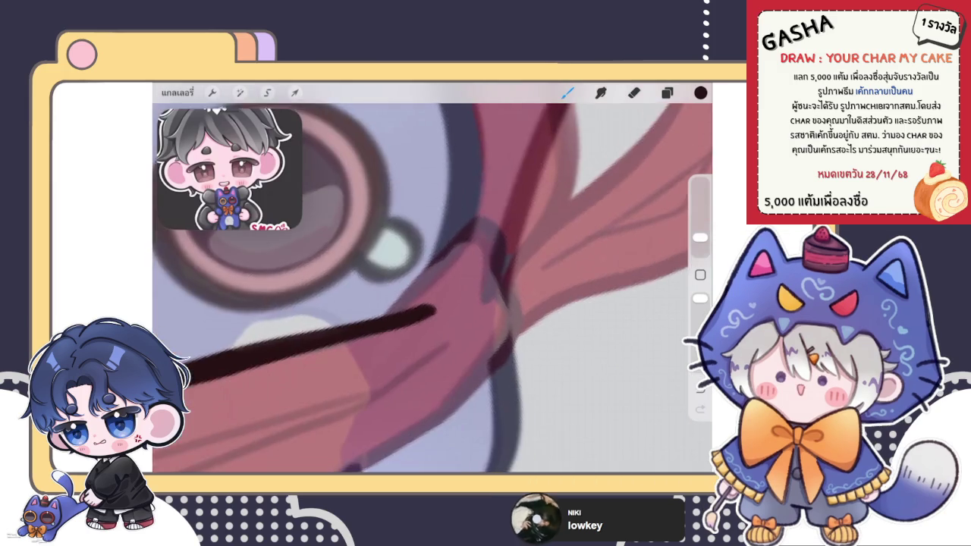
pyautogui.scroll(-2, 432, 288)
pyautogui.scroll(-2, 432, 288)
pyautogui.scroll(2, 432, 288)
pyautogui.scroll(2, 432, 288)
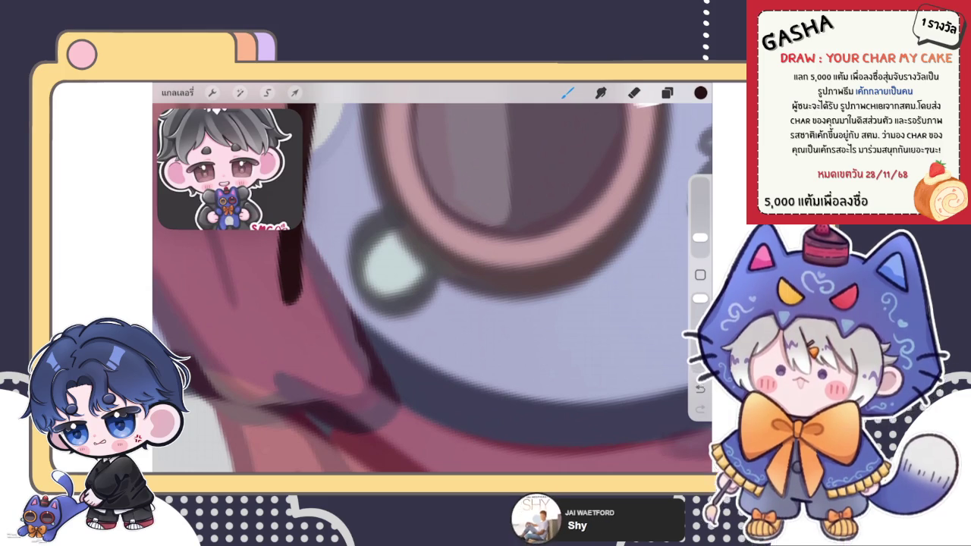
# Erase stray ink on the scarf, then draw a long dark line across it
pyautogui.press('e')
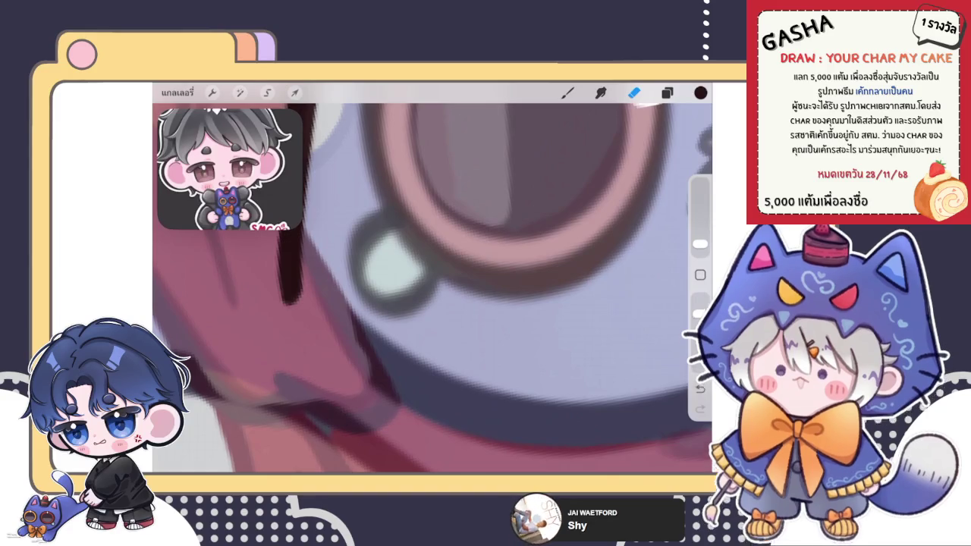
pyautogui.press('b')
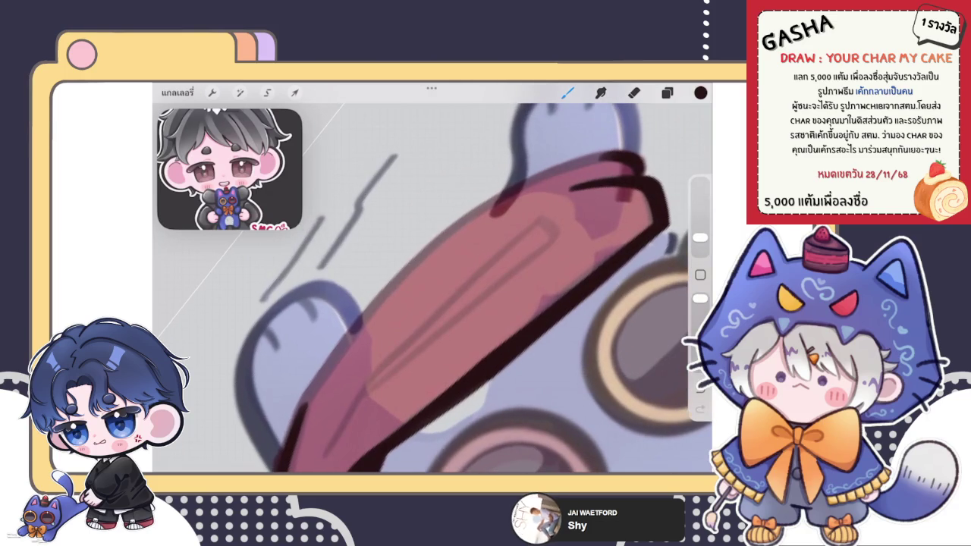
pyautogui.moveTo(303, 409); pyautogui.dragTo(569, 173)
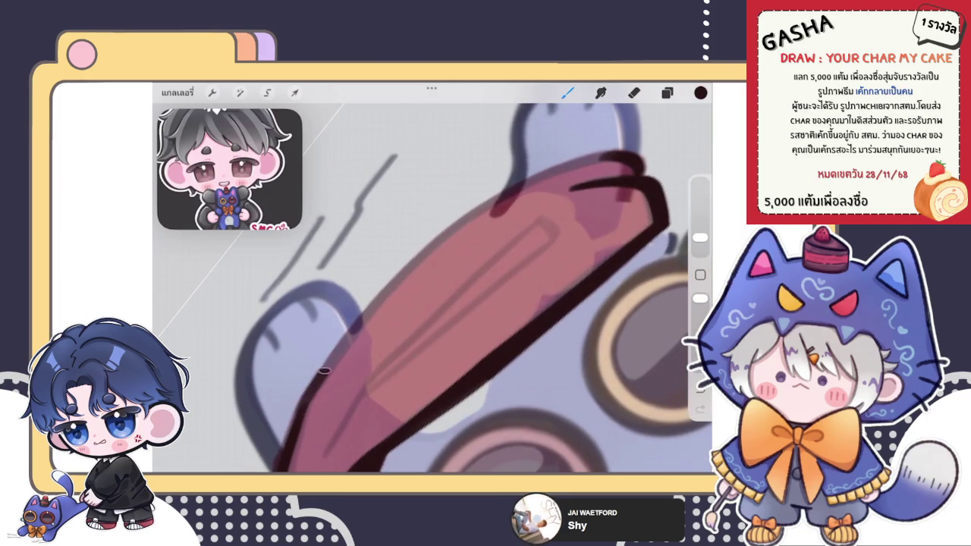
# Ink a long dark outline along the scarf's upper-left edge, undoing stray strokes
pyautogui.hotkey('ctrl', 'z')
pyautogui.moveTo(634, 155)
pyautogui.mouseDown()
pyautogui.moveTo(486, 209)
pyautogui.moveTo(371, 303)
pyautogui.moveTo(297, 424)
pyautogui.mouseUp()
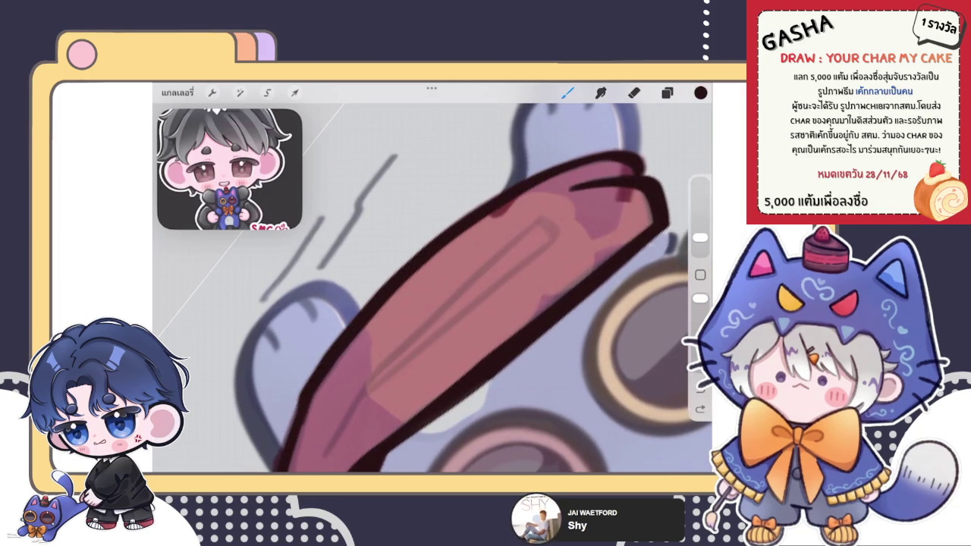
pyautogui.hotkey('ctrl', 'z')
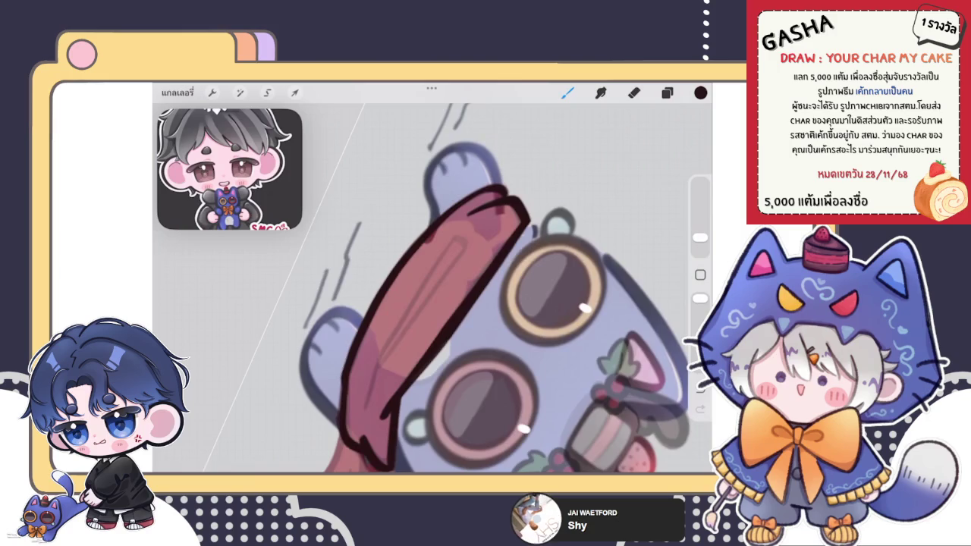
pyautogui.moveTo(273, 425)
pyautogui.mouseDown()
pyautogui.moveTo(422, 234)
pyautogui.moveTo(561, 140)
pyautogui.moveTo(595, 133)
pyautogui.mouseUp()
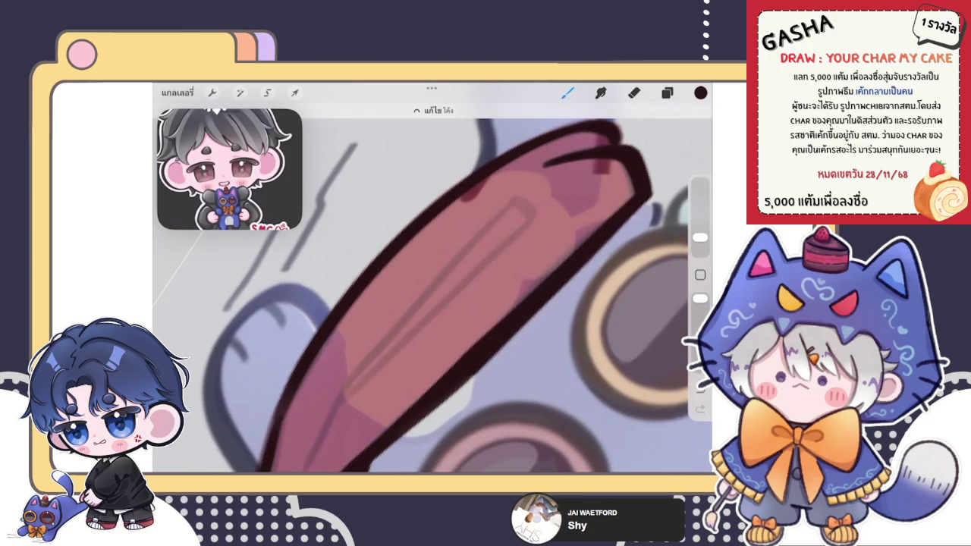
pyautogui.moveTo(455, 303); pyautogui.dragTo(493, 280)
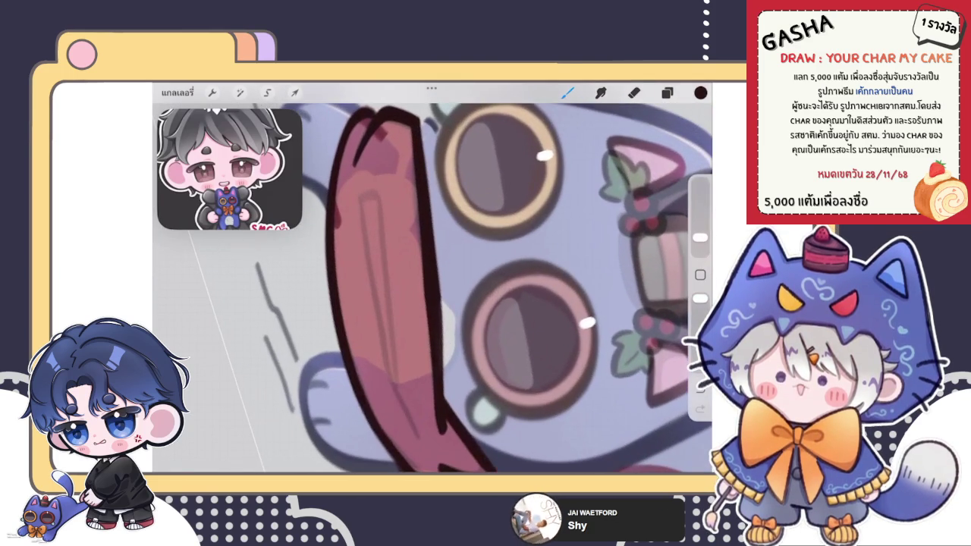
pyautogui.moveTo(390, 377)
pyautogui.mouseDown()
pyautogui.moveTo(363, 208)
pyautogui.moveTo(392, 377)
pyautogui.mouseUp()
pyautogui.hotkey('ctrl', 'z')
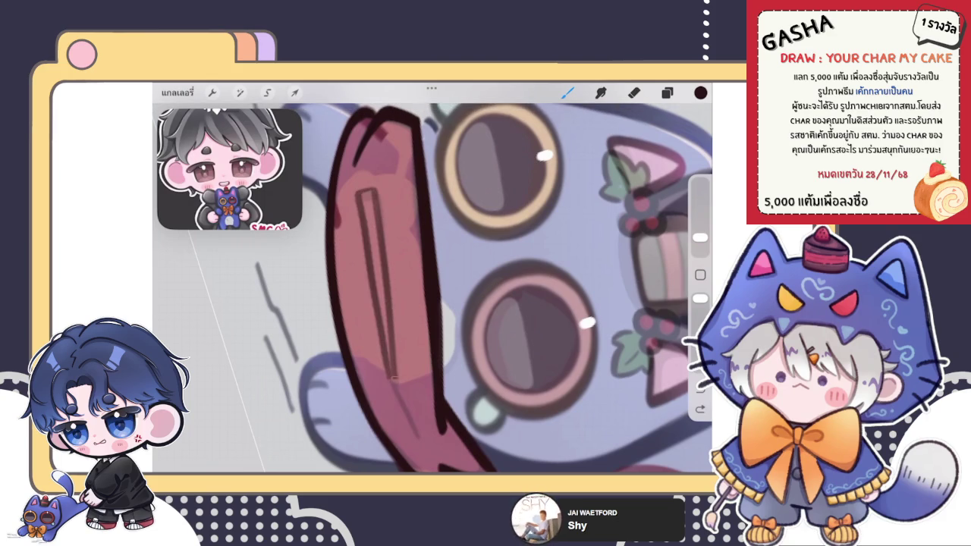
pyautogui.hotkey('ctrl', 'z')
pyautogui.click(667, 92)
pyautogui.click(667, 93)
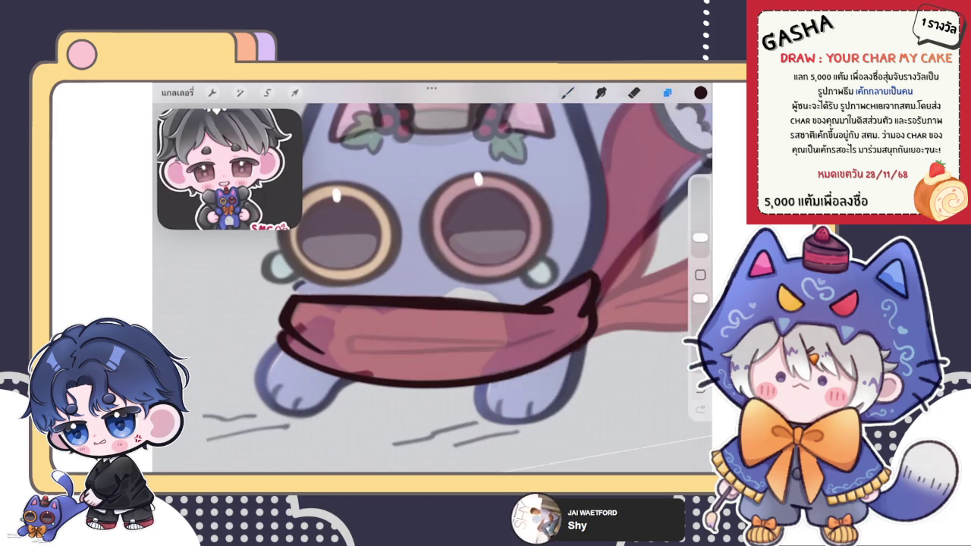
pyautogui.scroll(3, 432, 281)
# Draw a thin fold line inside the scarf and thicken its lower-left end
pyautogui.moveTo(363, 342); pyautogui.dragTo(567, 300)
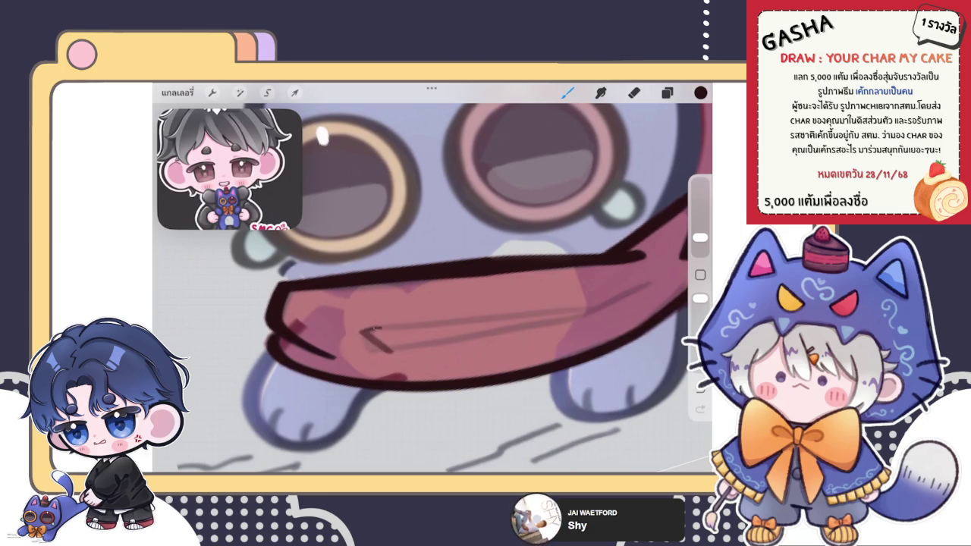
pyautogui.scroll(3, 432, 281)
pyautogui.hotkey('ctrl', 'z')
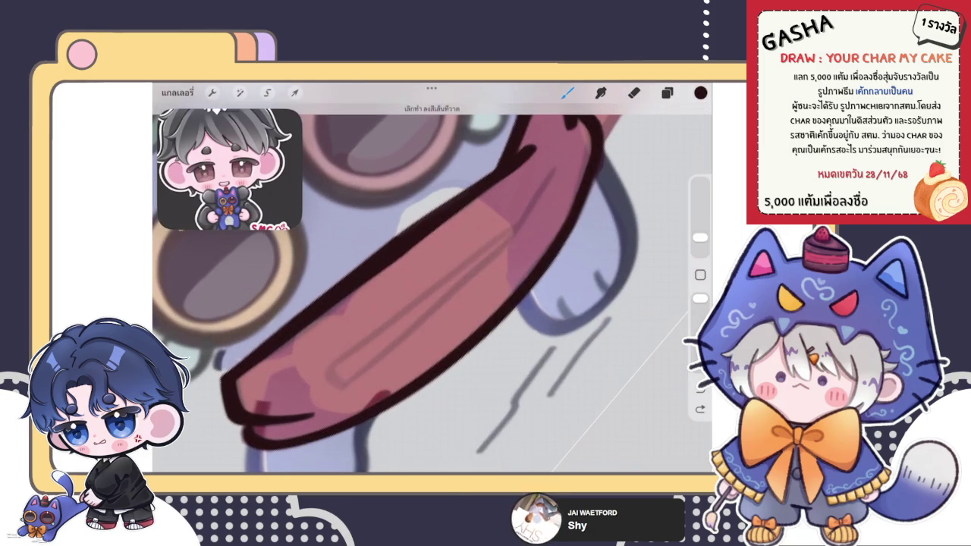
pyautogui.moveTo(322, 372); pyautogui.dragTo(516, 232)
pyautogui.moveTo(373, 333)
pyautogui.mouseDown()
pyautogui.moveTo(314, 371)
pyautogui.moveTo(343, 377)
pyautogui.moveTo(463, 282)
pyautogui.moveTo(522, 231)
pyautogui.moveTo(552, 172)
pyautogui.mouseUp()
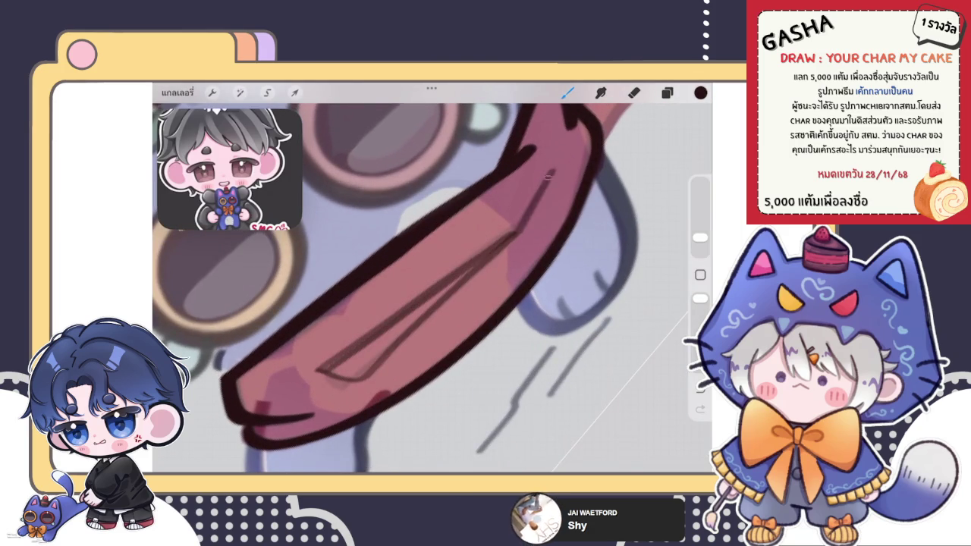
pyautogui.scroll(-5, 432, 281)
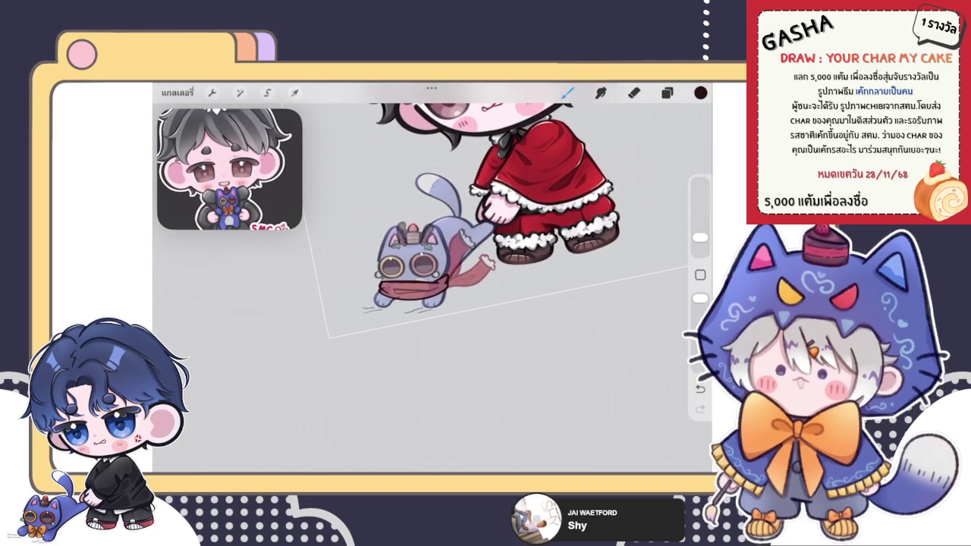
pyautogui.scroll(3, 421, 261)
pyautogui.scroll(3, 421, 262)
pyautogui.scroll(2, 421, 262)
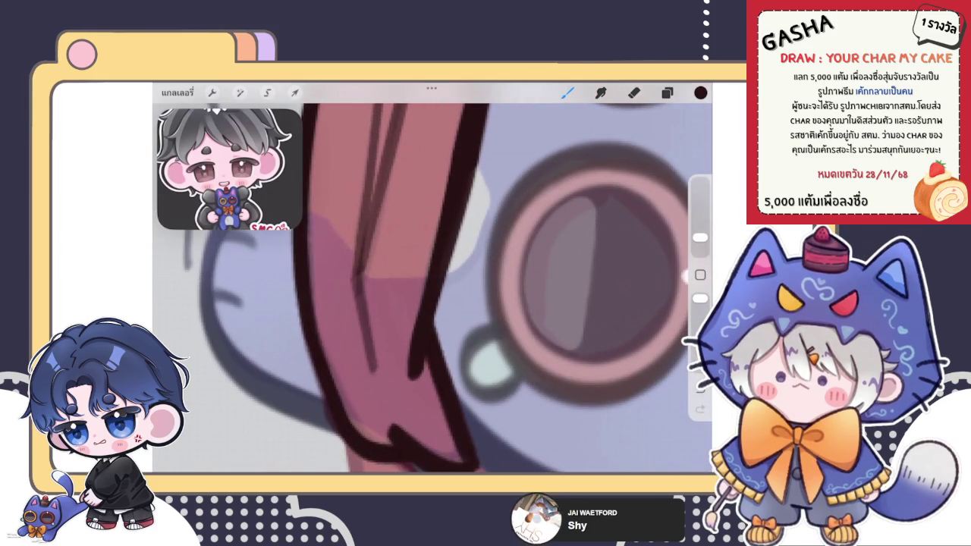
# Erase excess ink on the scarf outline and darken the small mark on its inner line
pyautogui.press('e')
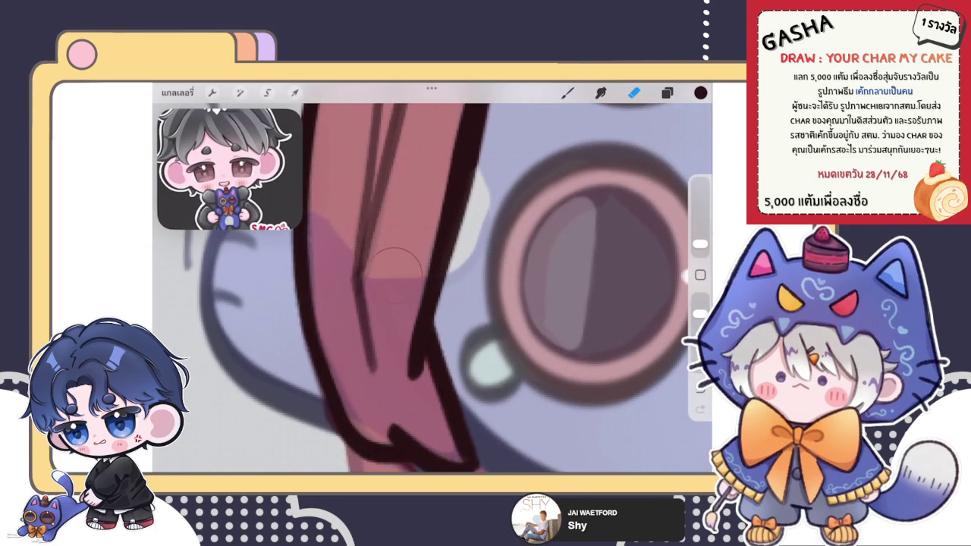
pyautogui.moveTo(394, 270); pyautogui.dragTo(421, 383)
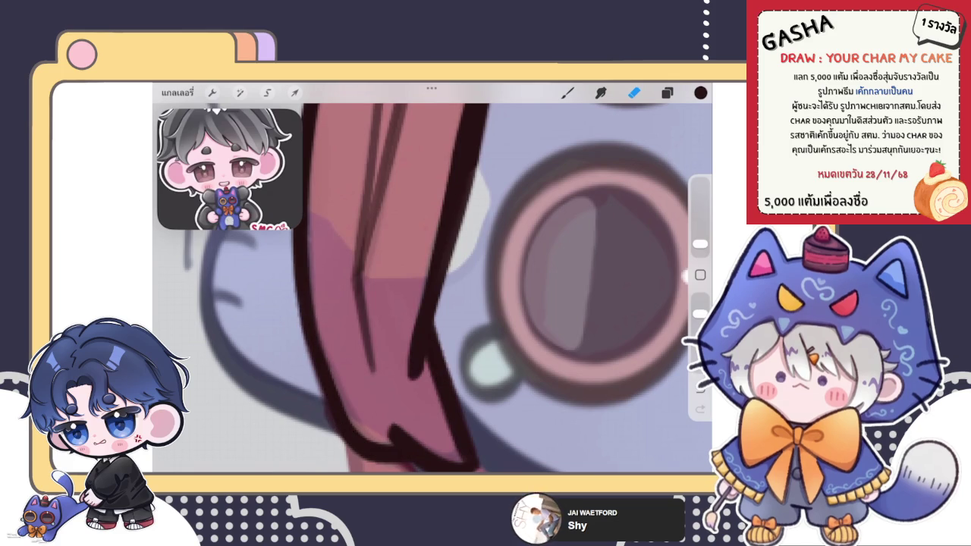
pyautogui.press('b')
pyautogui.scroll(-5, 433, 277)
pyautogui.scroll(5, 433, 277)
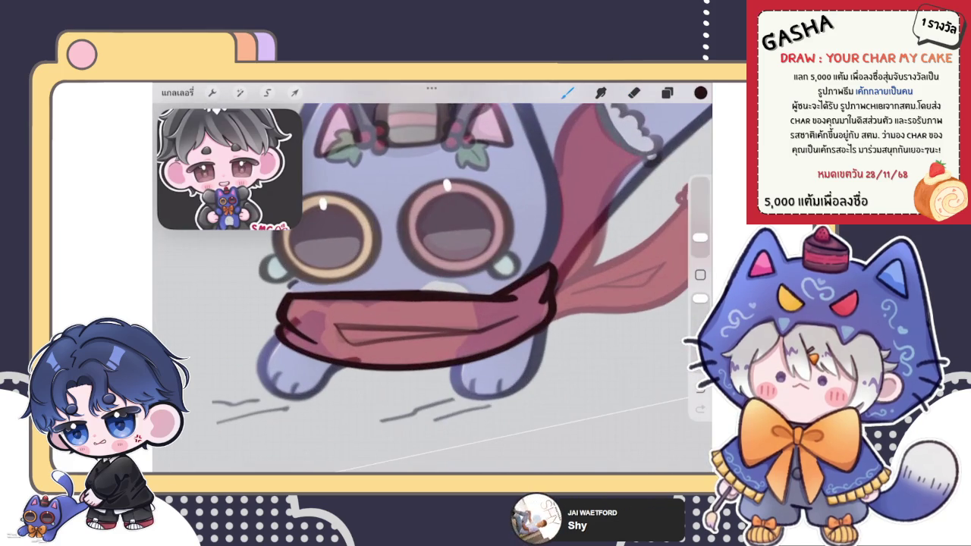
pyautogui.click(666, 91)
pyautogui.click(547, 297)
pyautogui.moveTo(592, 364); pyautogui.dragTo(592, 349)
pyautogui.click(566, 91)
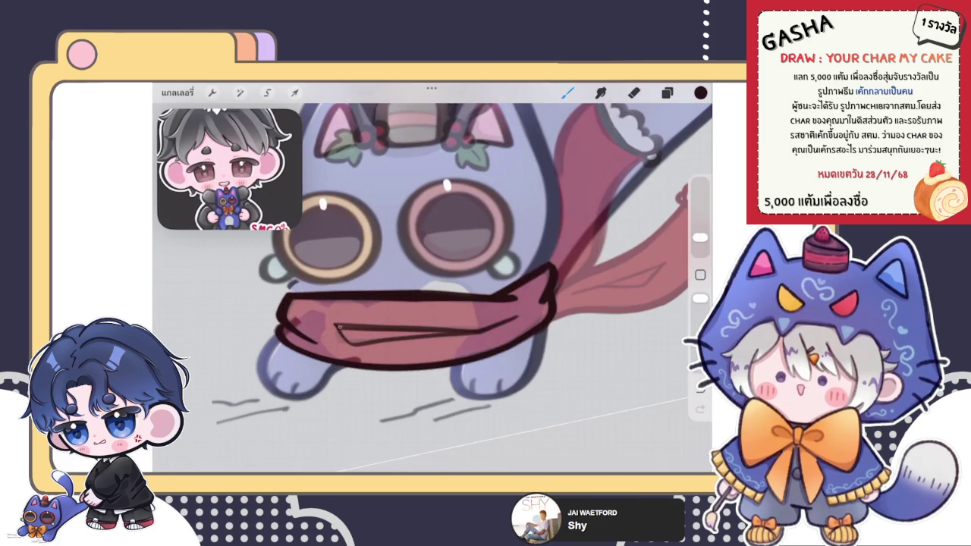
pyautogui.moveTo(364, 329); pyautogui.dragTo(371, 329)
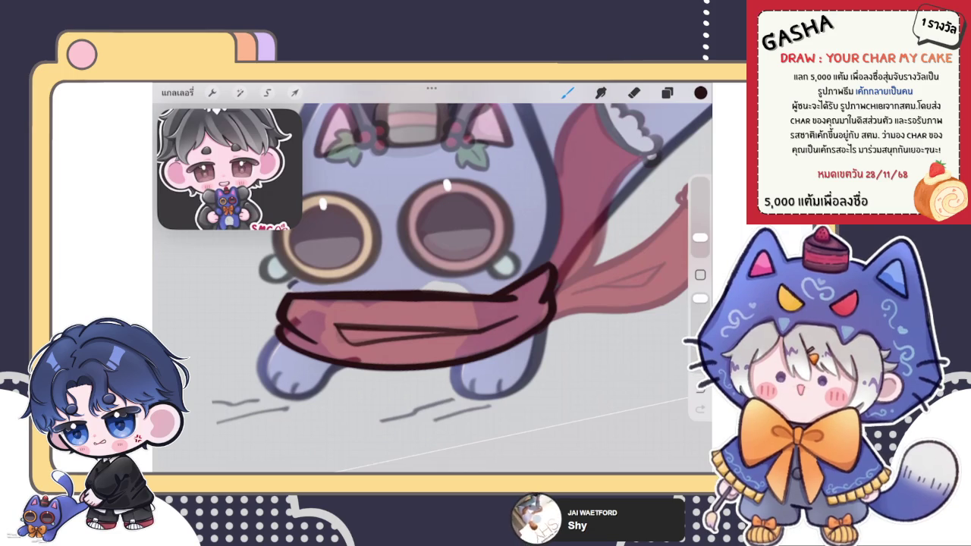
pyautogui.scroll(-5, 433, 281)
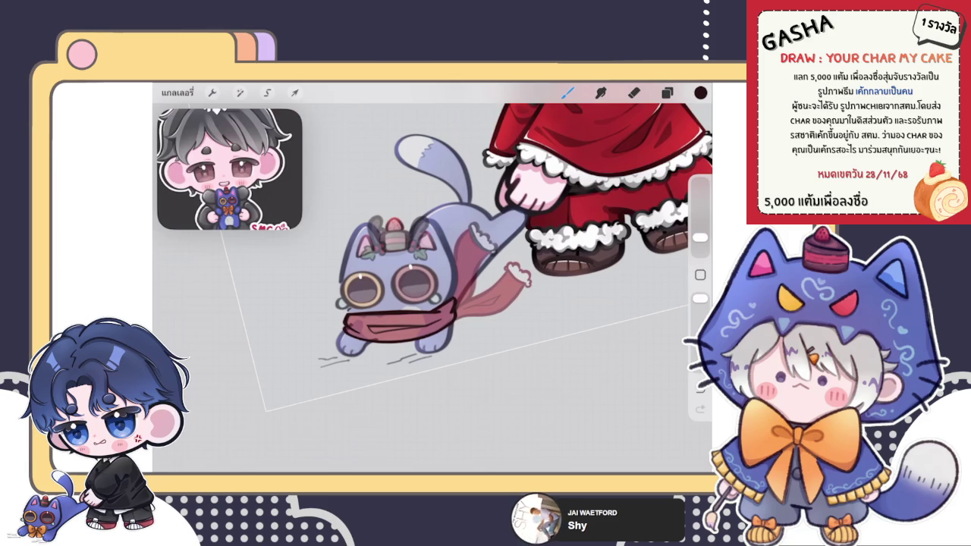
# Switch to the eraser and back, zoom out and in on the cat, then show the layers list
pyautogui.press('e')
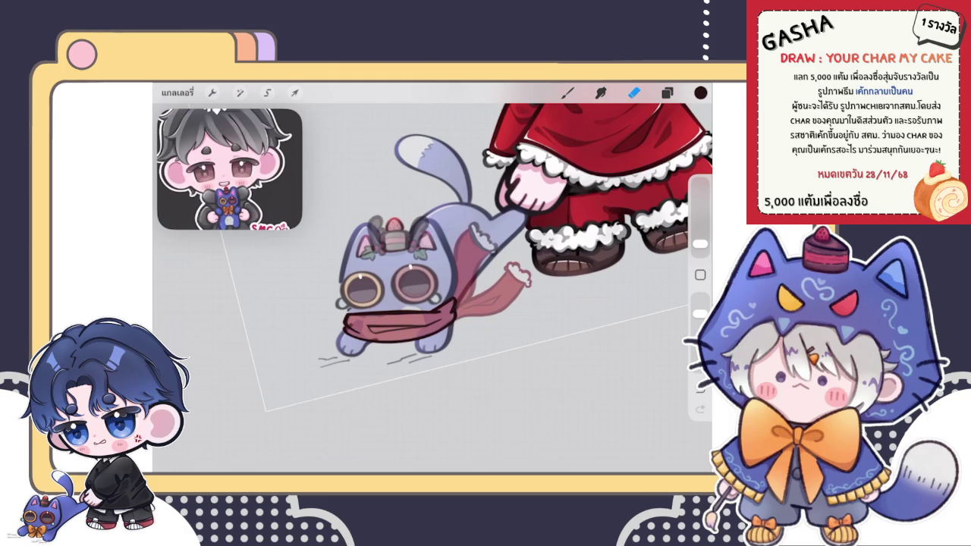
pyautogui.click(667, 93)
pyautogui.click(568, 93)
pyautogui.scroll(-2, 425, 258)
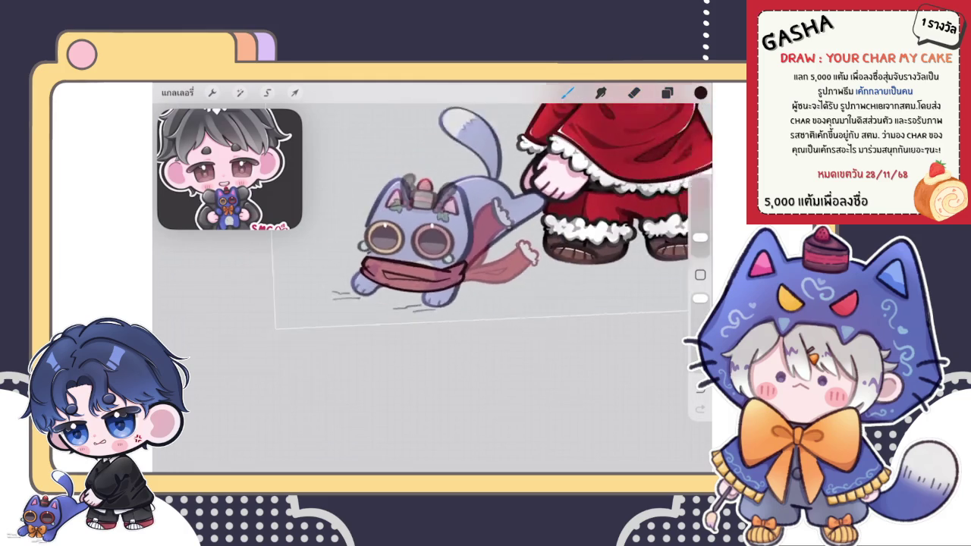
pyautogui.scroll(-2, 425, 258)
pyautogui.scroll(-1, 425, 258)
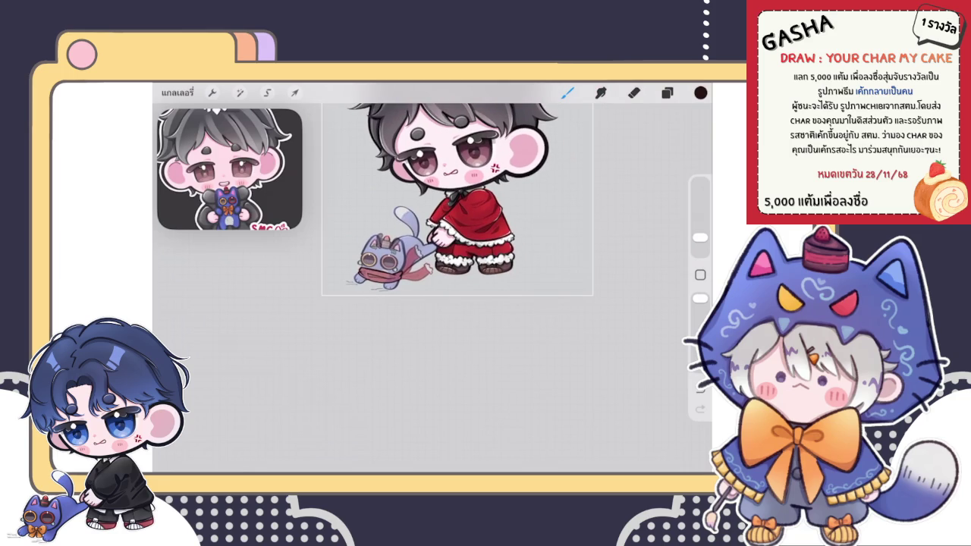
pyautogui.scroll(3, 394, 251)
pyautogui.scroll(2, 395, 251)
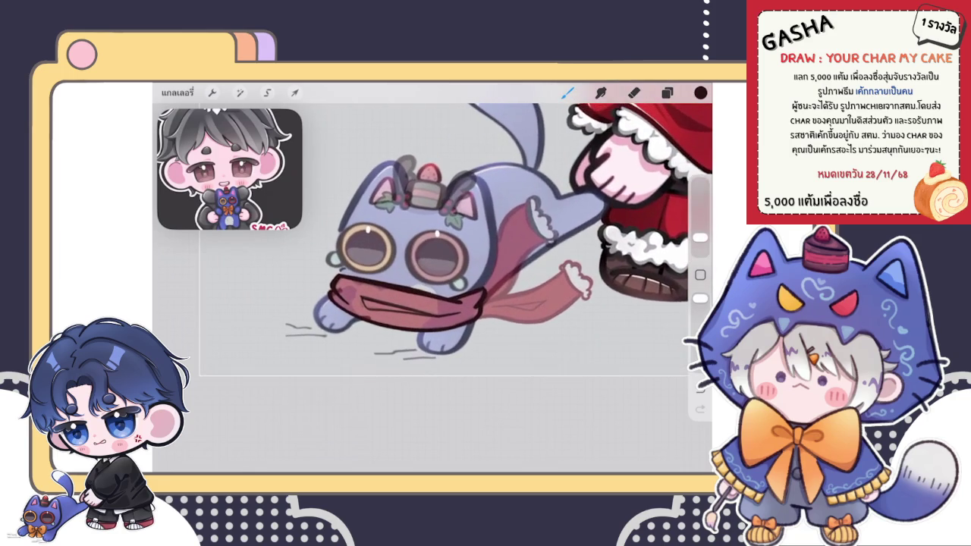
pyautogui.click(667, 93)
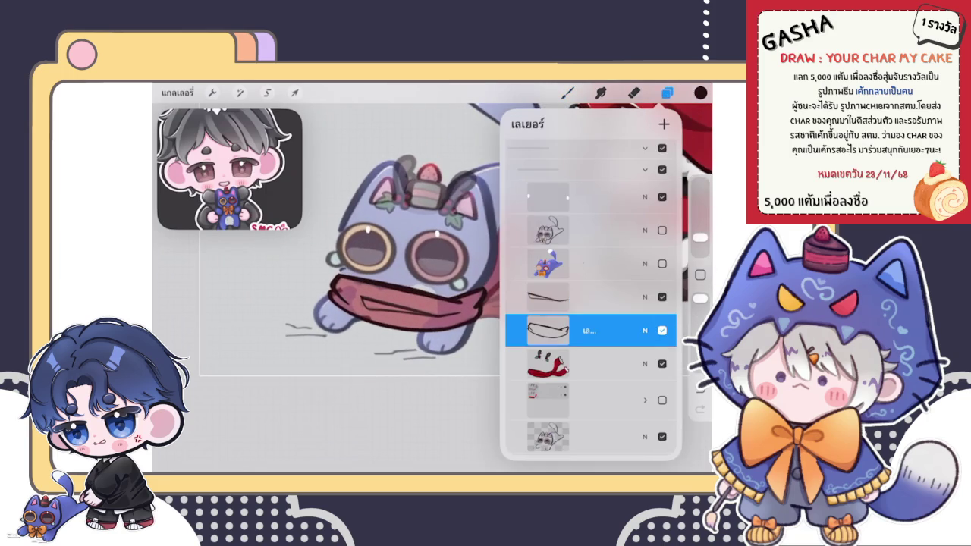
# Nudge the scarf's left end with Liquify, reset its size to 25%, and exit
pyautogui.click(240, 92)
pyautogui.click(228, 440)
pyautogui.moveTo(207, 445); pyautogui.dragTo(223, 445)
pyautogui.moveTo(372, 292); pyautogui.dragTo(337, 297)
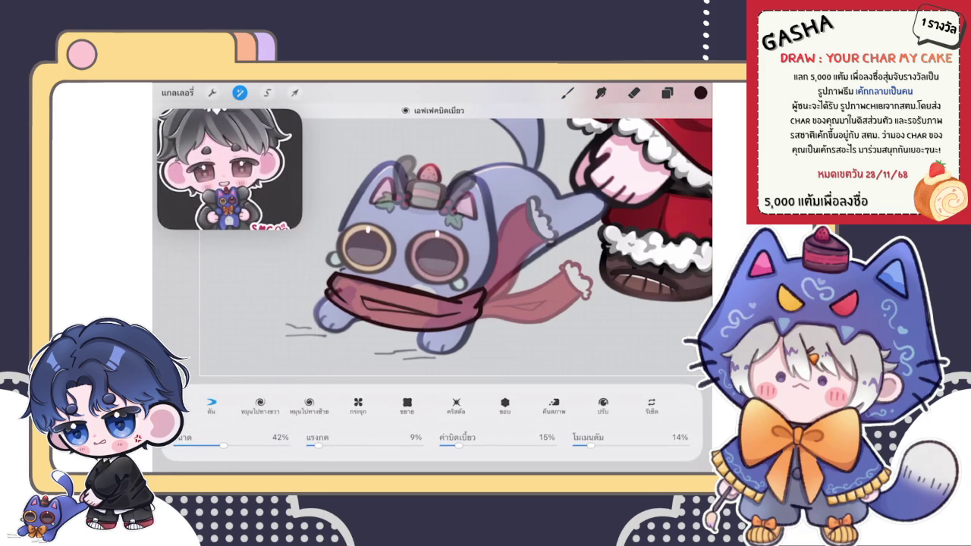
pyautogui.moveTo(223, 445); pyautogui.dragTo(203, 445)
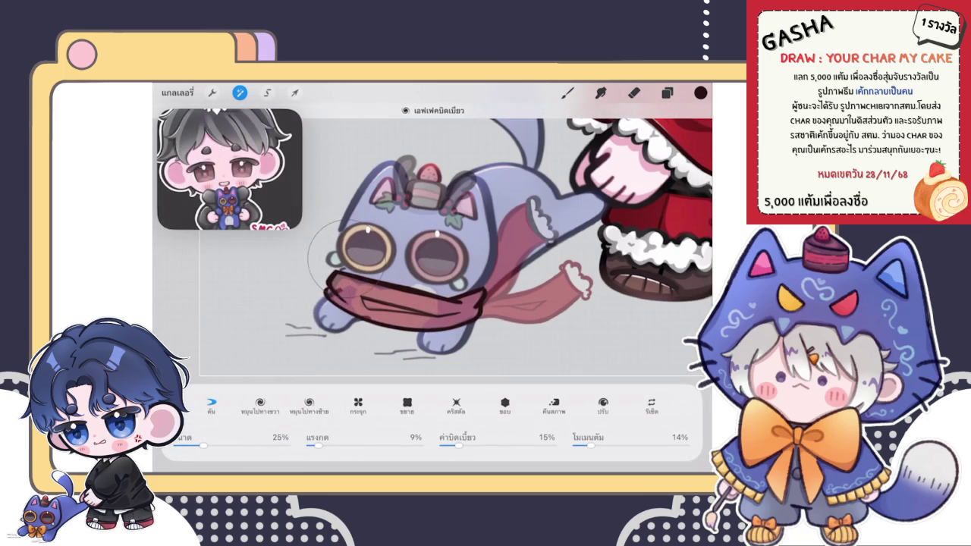
pyautogui.click(567, 92)
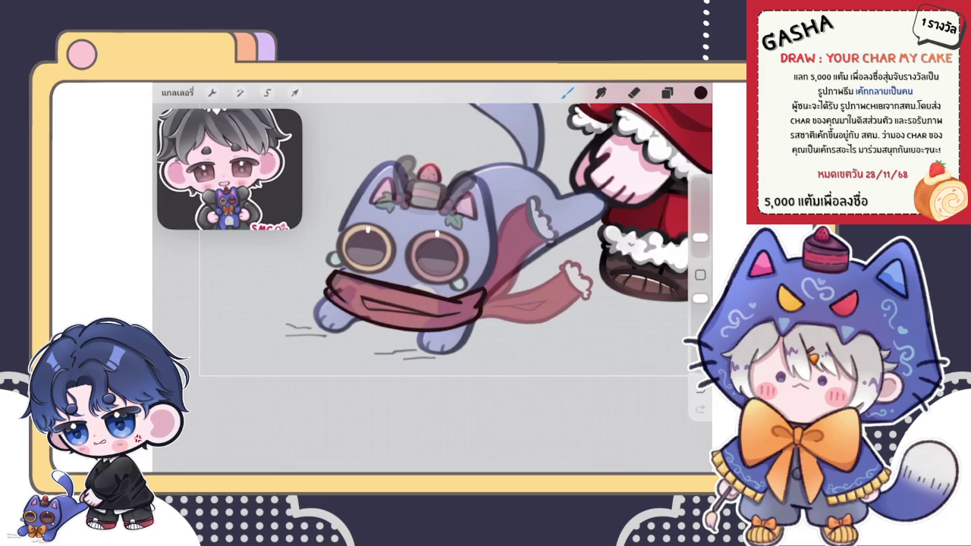
# Zoom out on the cat and show the layers list
pyautogui.scroll(-5, 493, 220)
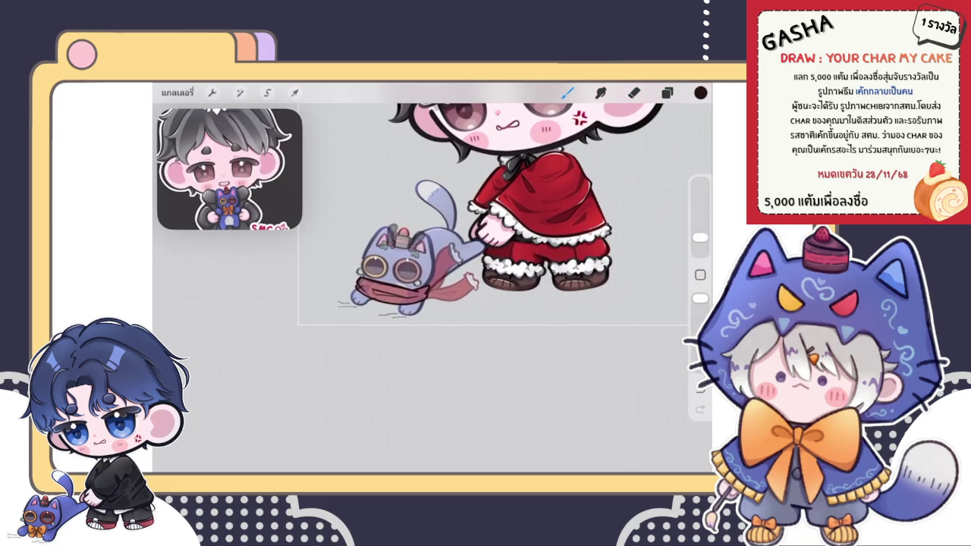
pyautogui.scroll(-3, 465, 213)
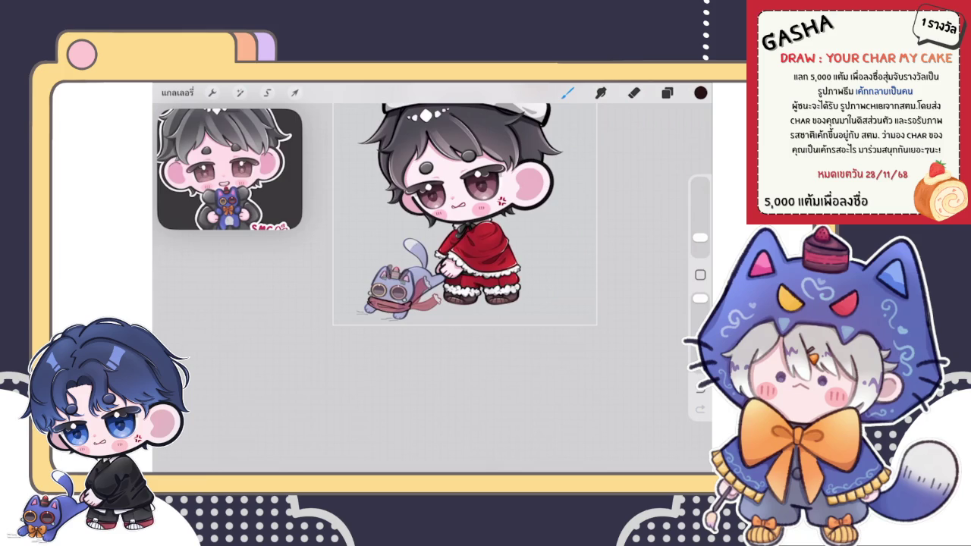
pyautogui.scroll(5, 402, 288)
pyautogui.click(667, 92)
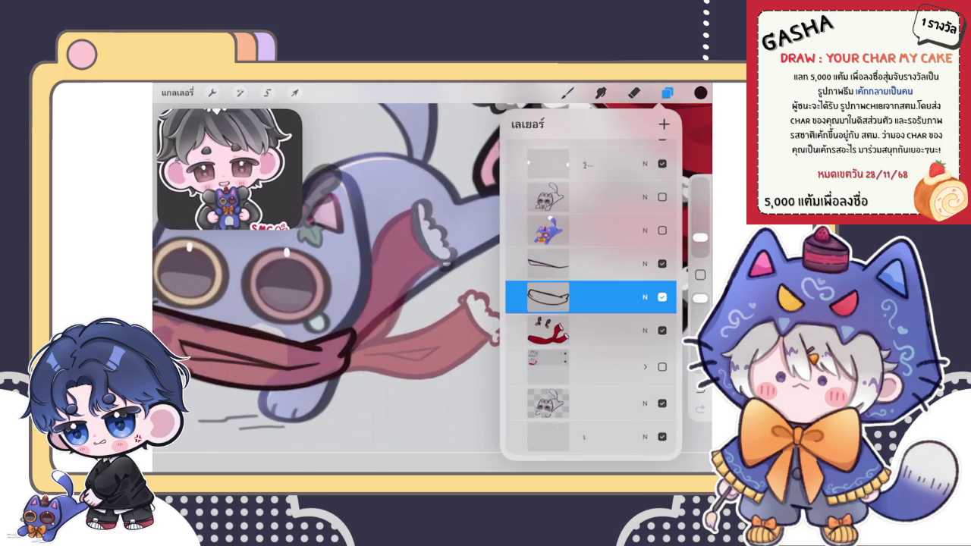
# Add a new empty layer and sketch guide strokes on the cat's scarf
pyautogui.click(664, 124)
pyautogui.click(667, 93)
pyautogui.click(667, 93)
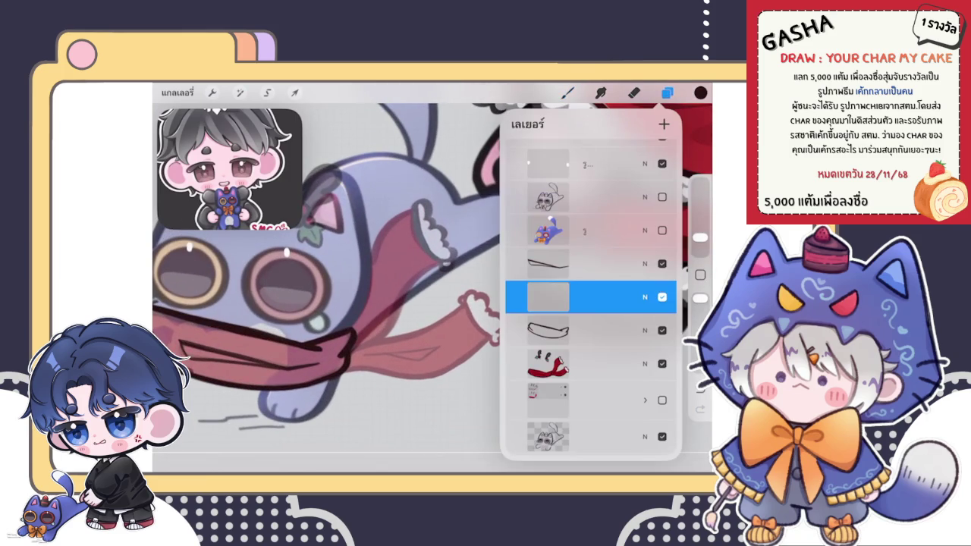
pyautogui.click(567, 93)
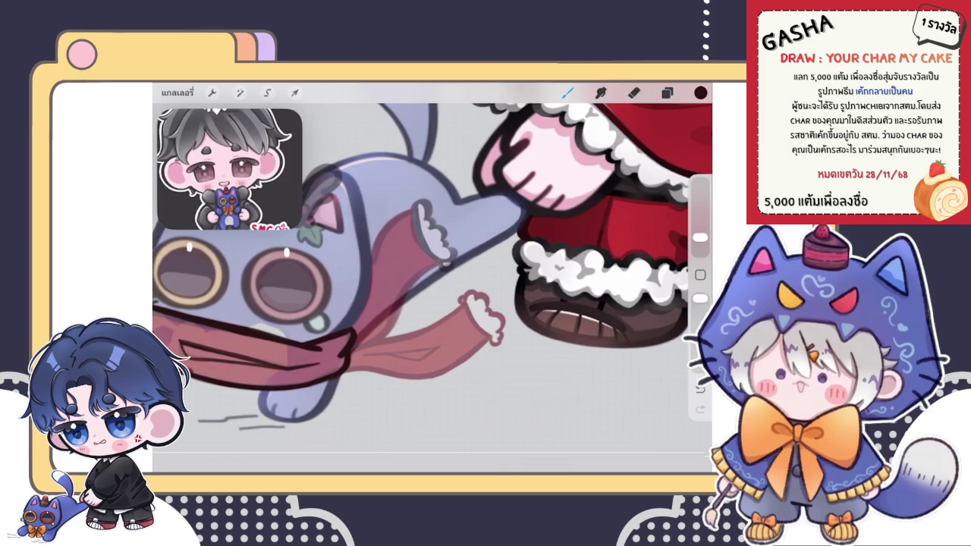
pyautogui.scroll(3, 409, 303)
pyautogui.moveTo(328, 376)
pyautogui.mouseDown()
pyautogui.moveTo(449, 295)
pyautogui.moveTo(505, 234)
pyautogui.mouseUp()
# Ink the scarf's upper edge outline, redrawing it slightly longer after an undo
pyautogui.scroll(-5, 432, 281)
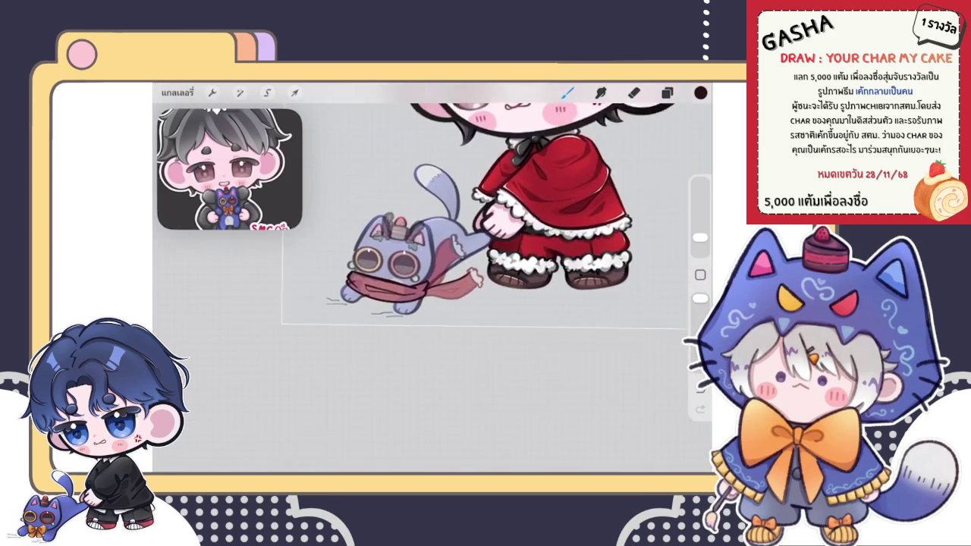
pyautogui.scroll(-3, 485, 212)
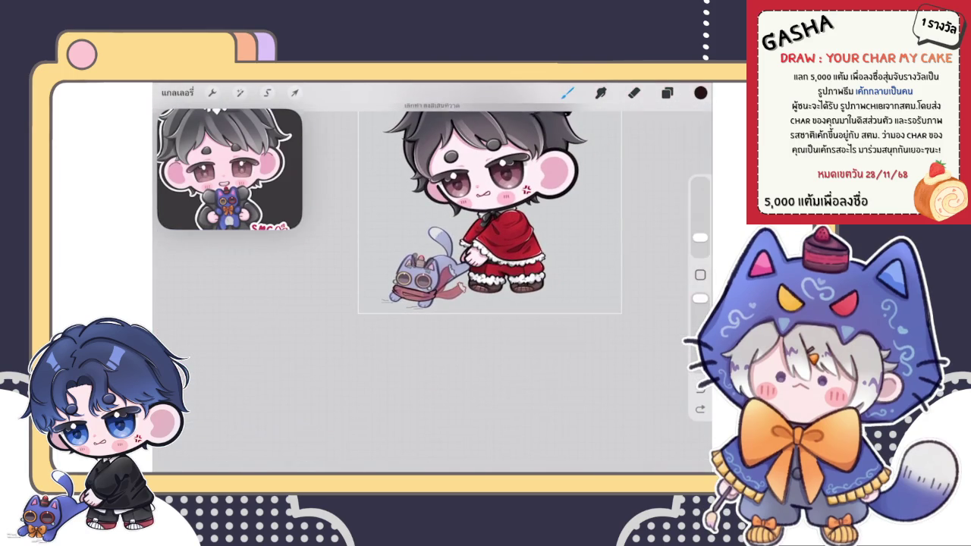
pyautogui.scroll(3, 467, 228)
pyautogui.scroll(2, 456, 228)
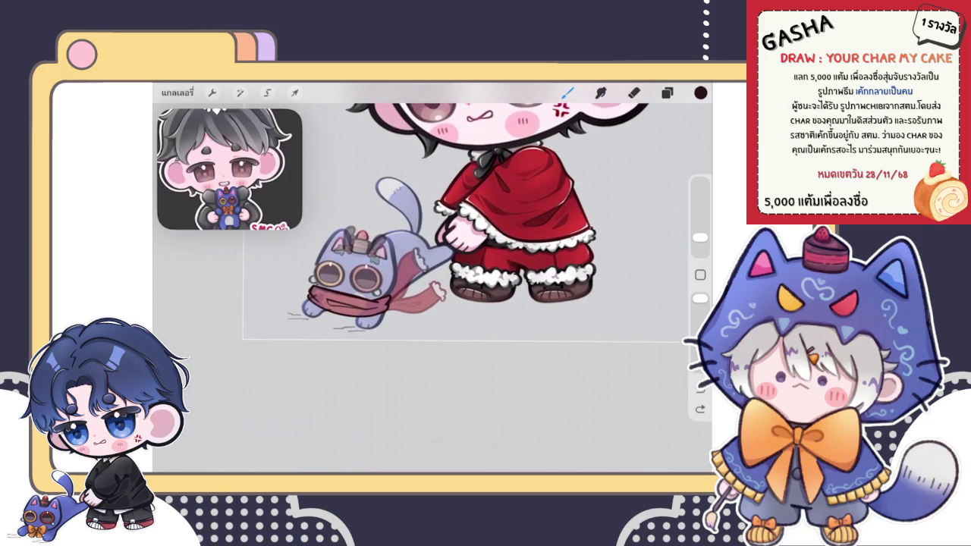
pyautogui.scroll(1, 455, 228)
pyautogui.scroll(1, 455, 227)
pyautogui.scroll(2, 455, 228)
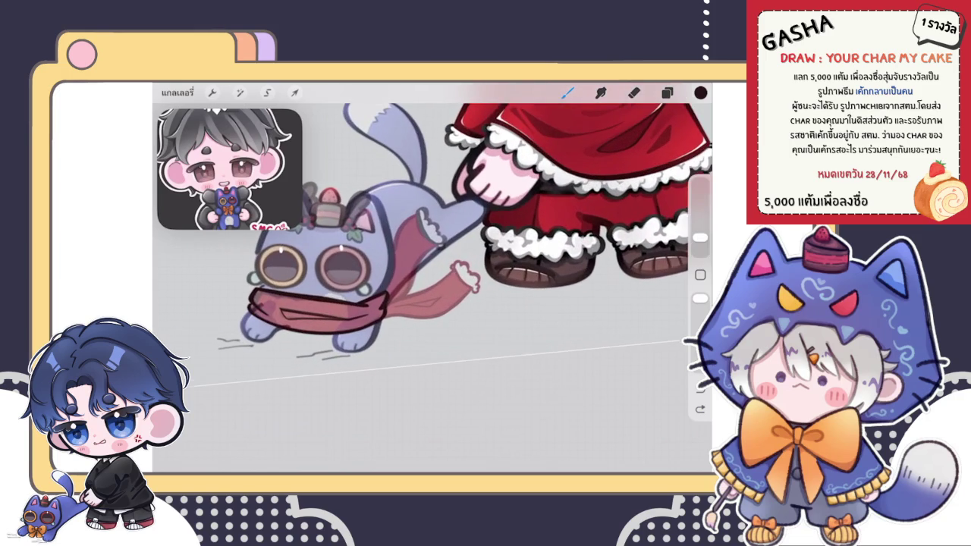
pyautogui.scroll(2, 455, 228)
pyautogui.scroll(3, 433, 273)
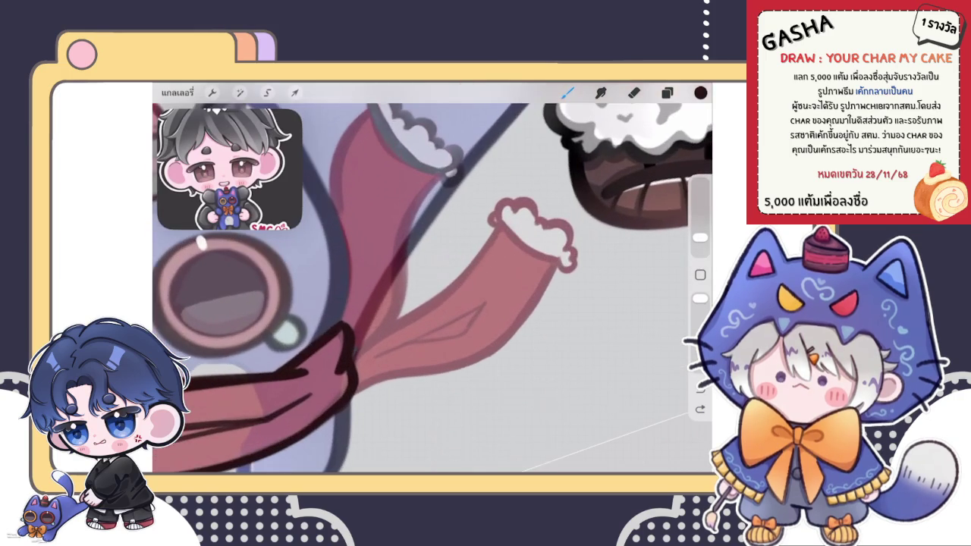
pyautogui.moveTo(353, 350); pyautogui.dragTo(497, 224)
pyautogui.hotkey('ctrl', 'z')
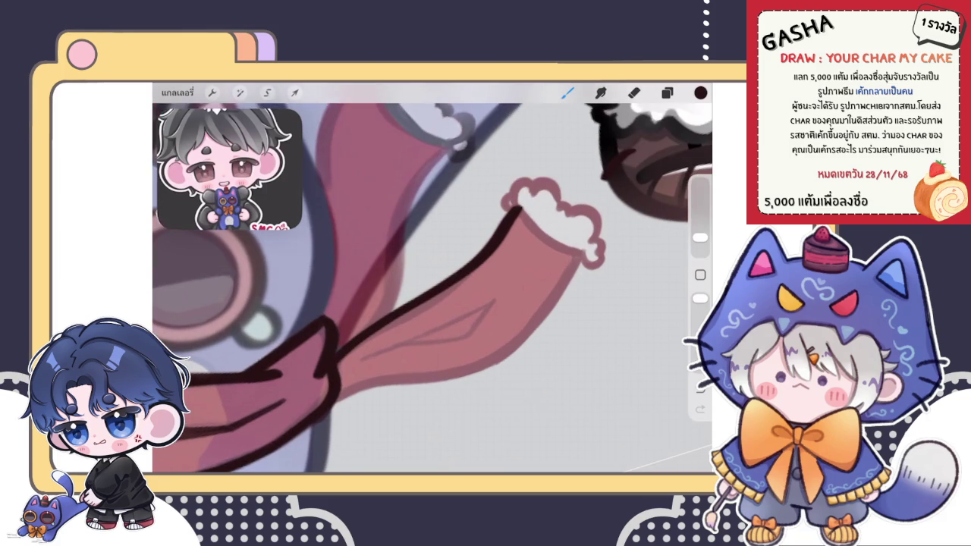
pyautogui.moveTo(334, 355)
pyautogui.mouseDown()
pyautogui.moveTo(429, 299)
pyautogui.moveTo(516, 211)
pyautogui.mouseUp()
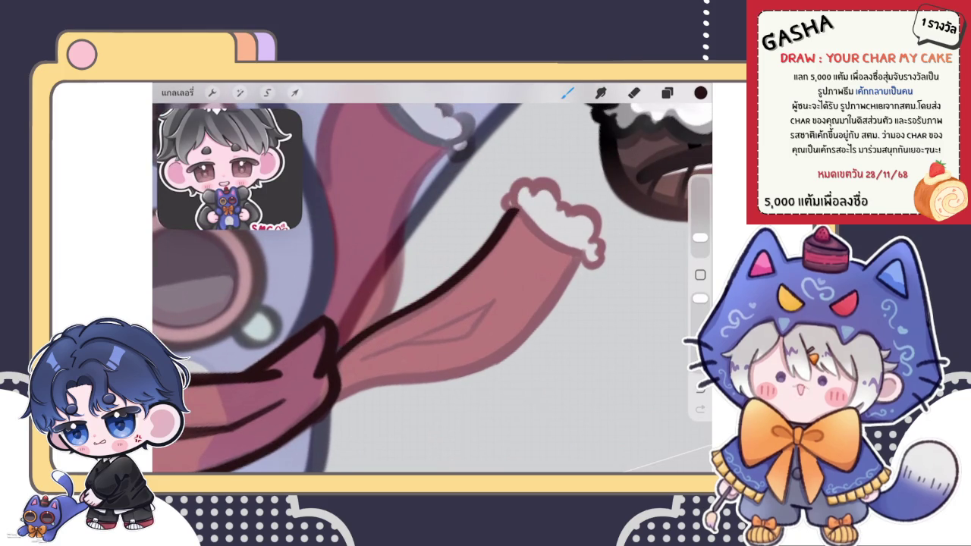
pyautogui.moveTo(339, 361)
pyautogui.mouseDown()
pyautogui.moveTo(522, 202)
pyautogui.moveTo(444, 261)
pyautogui.mouseUp()
# Erase the outline overshoot at the scarf cuff and try outlining the cuff's left edge
pyautogui.click(634, 92)
pyautogui.moveTo(700, 244); pyautogui.dragTo(700, 237)
pyautogui.moveTo(699, 313); pyautogui.dragTo(700, 298)
pyautogui.click(568, 92)
pyautogui.moveTo(475, 303); pyautogui.dragTo(444, 279)
pyautogui.moveTo(422, 231); pyautogui.dragTo(424, 314)
pyautogui.scroll(2, 425, 288)
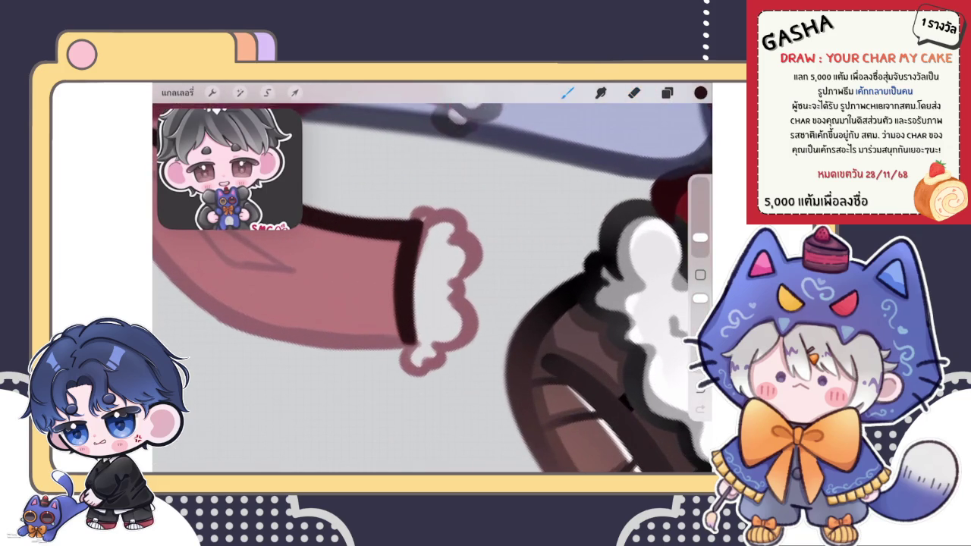
pyautogui.hotkey('ctrl', 'z')
pyautogui.moveTo(410, 221); pyautogui.dragTo(403, 342)
pyautogui.hotkey('ctrl', 'z')
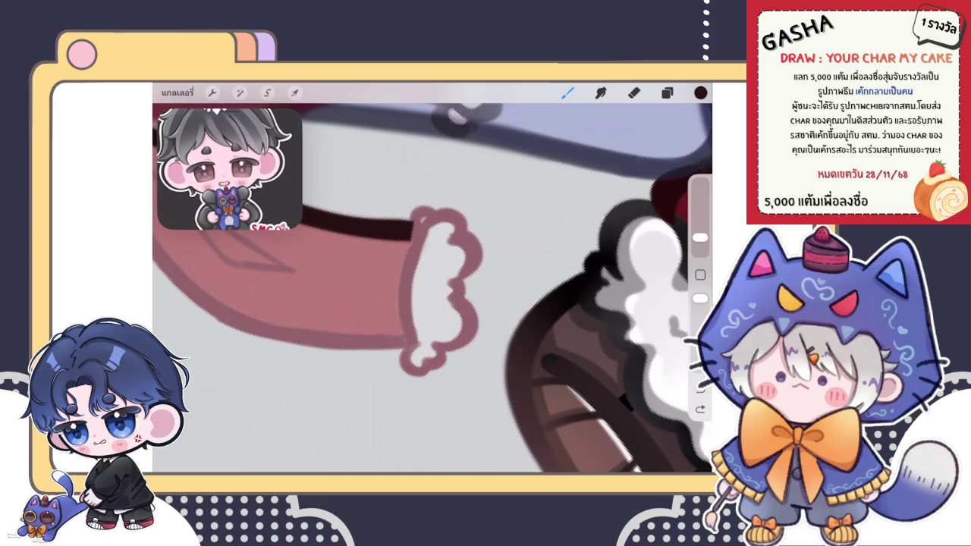
# Ink the scarf's lower edge up to the cuff, redrawing it after several undos
pyautogui.scroll(-3, 432, 280)
pyautogui.moveTo(216, 347); pyautogui.dragTo(539, 220)
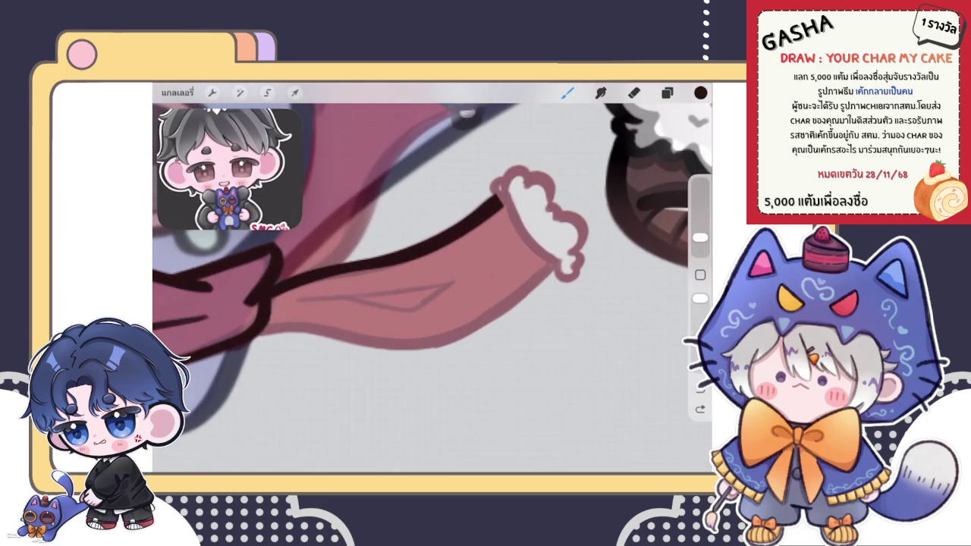
pyautogui.moveTo(258, 333); pyautogui.dragTo(546, 280)
pyautogui.moveTo(379, 303); pyautogui.dragTo(334, 288)
pyautogui.hotkey('ctrl', 'z')
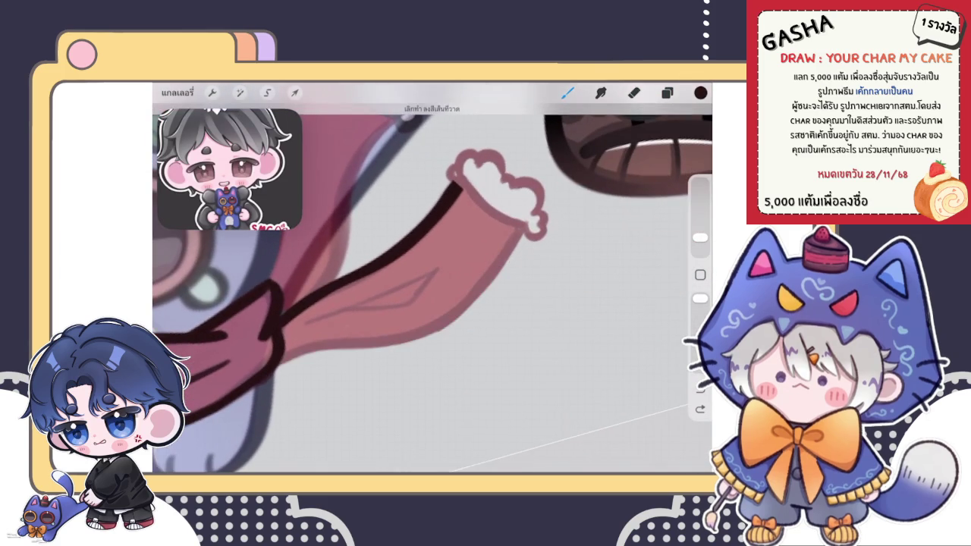
pyautogui.moveTo(280, 356); pyautogui.dragTo(535, 224)
pyautogui.hotkey('ctrl', 'z')
pyautogui.moveTo(281, 349); pyautogui.dragTo(527, 225)
pyautogui.hotkey('ctrl', 'z')
pyautogui.moveTo(280, 353); pyautogui.dragTo(531, 221)
# Ink the scarf's lower-right edge and re-stroke the lower outline toward the cuff
pyautogui.scroll(-3, 433, 278)
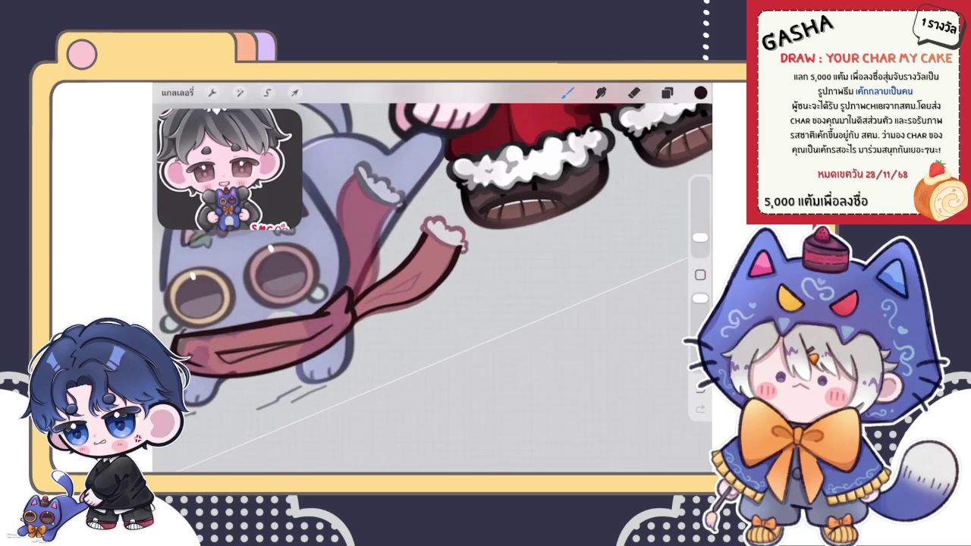
pyautogui.scroll(5, 379, 265)
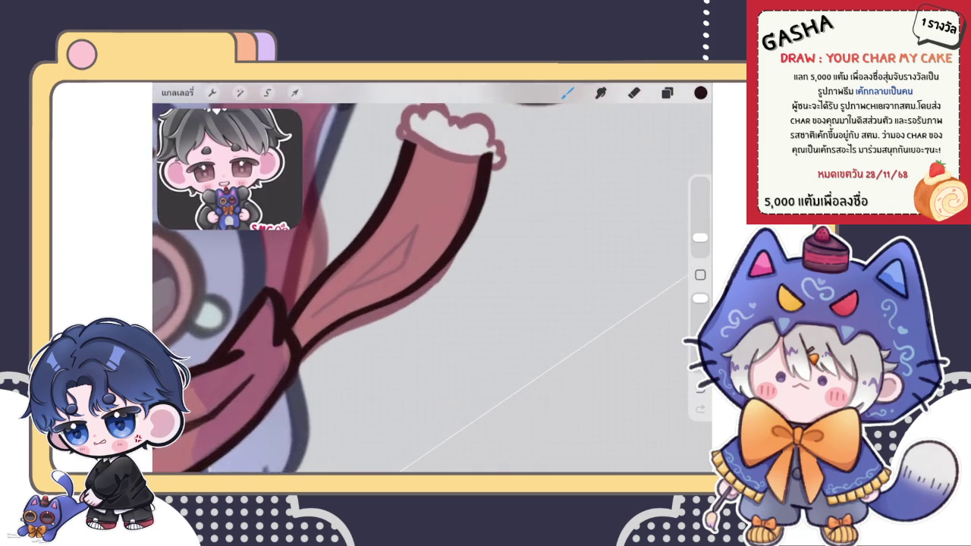
pyautogui.moveTo(277, 396)
pyautogui.mouseDown()
pyautogui.moveTo(334, 338)
pyautogui.moveTo(470, 235)
pyautogui.moveTo(509, 173)
pyautogui.mouseUp()
pyautogui.hscroll(-1, 432, 278)
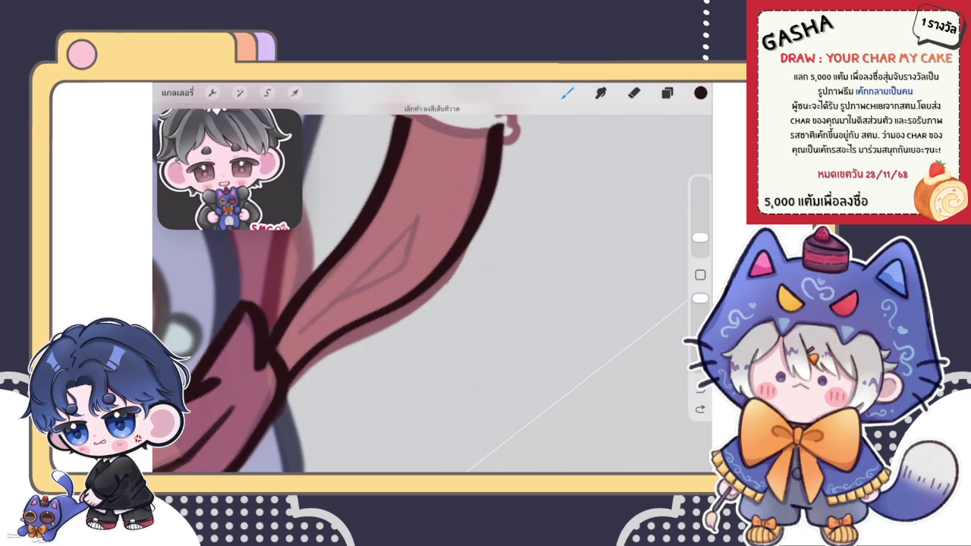
pyautogui.moveTo(311, 350); pyautogui.dragTo(466, 231)
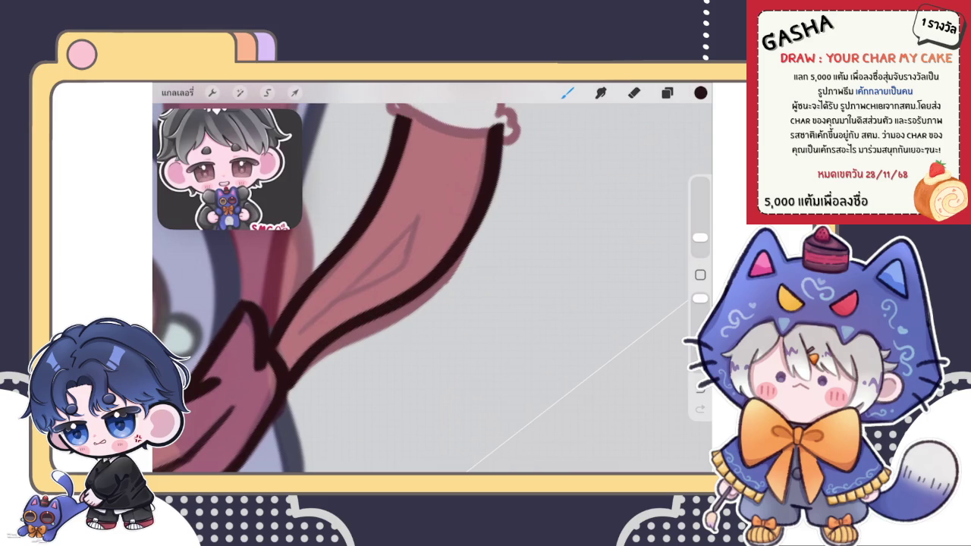
pyautogui.hotkey('ctrl', 'z')
pyautogui.scroll(2, 356, 277)
pyautogui.hotkey('ctrl', 'z')
pyautogui.hotkey('ctrl', 'shift', 'z')
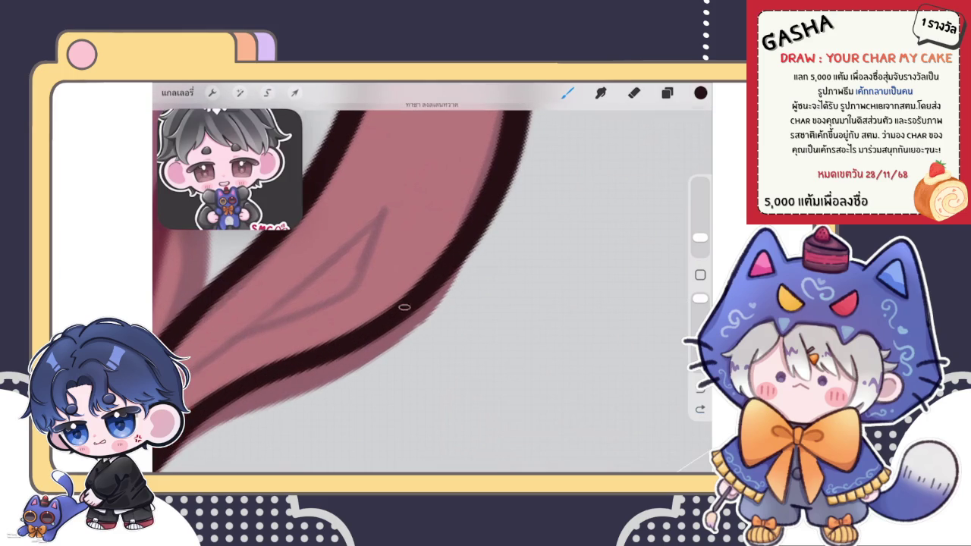
pyautogui.scroll(-5, 433, 288)
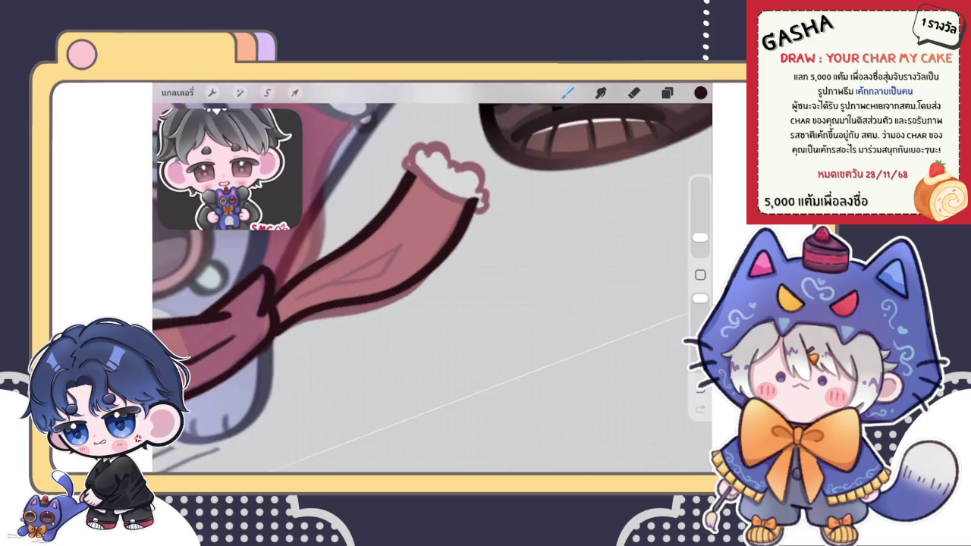
pyautogui.scroll(5, 341, 266)
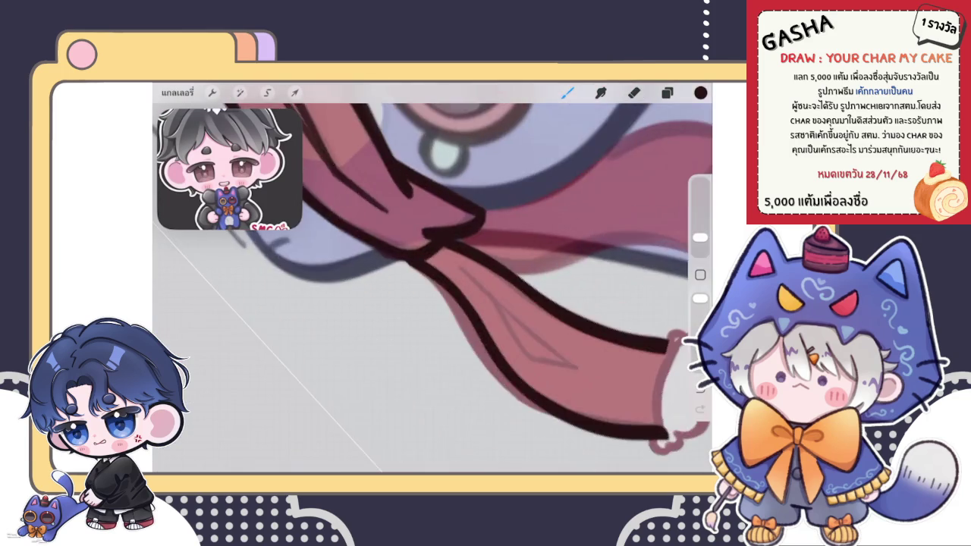
pyautogui.scroll(3, 341, 265)
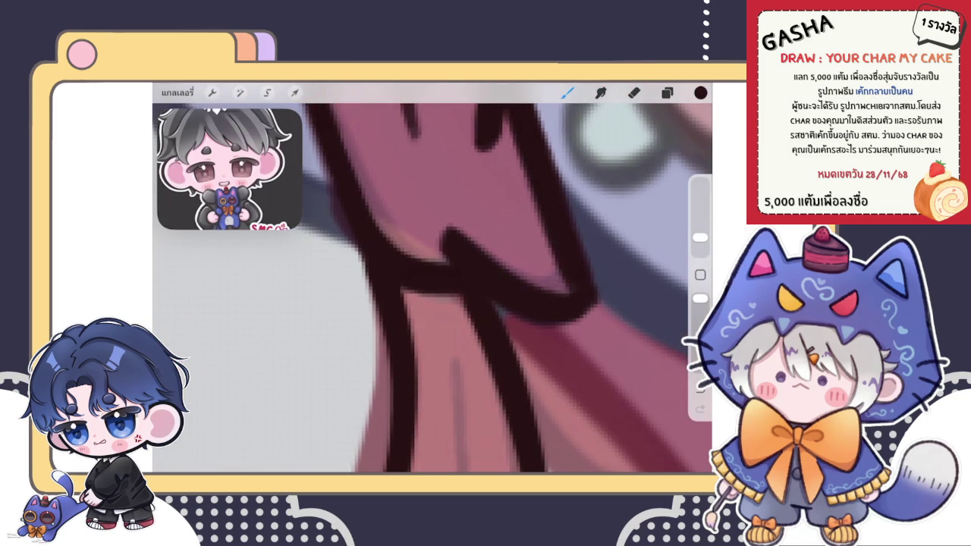
pyautogui.scroll(-2, 433, 278)
pyautogui.scroll(-2, 432, 277)
pyautogui.scroll(-3, 433, 278)
pyautogui.scroll(-2, 432, 277)
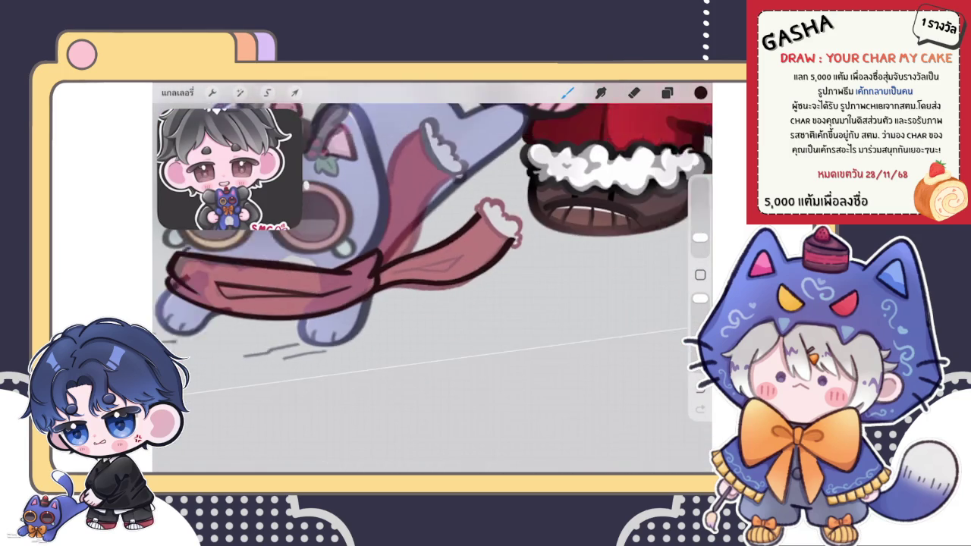
pyautogui.scroll(2, 432, 277)
pyautogui.scroll(2, 432, 278)
pyautogui.scroll(-1, 432, 278)
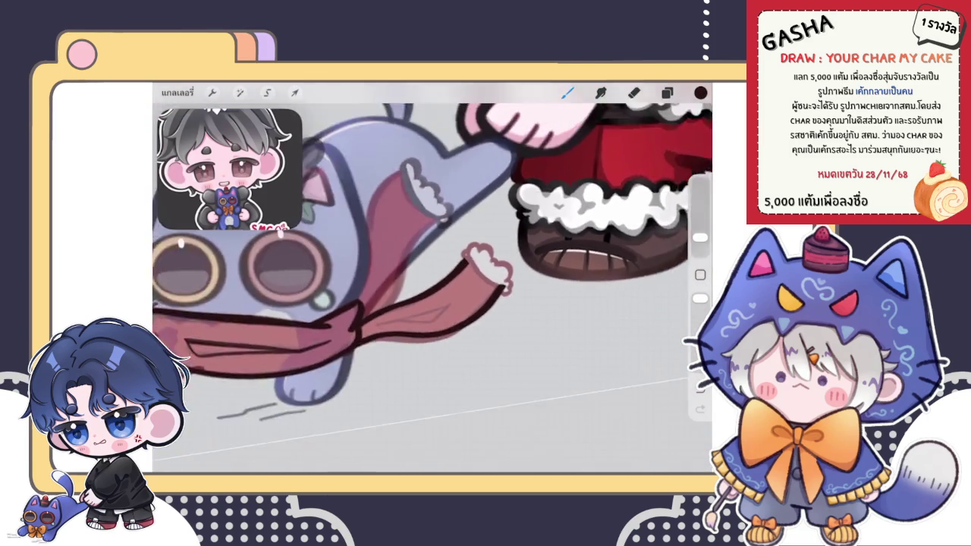
pyautogui.scroll(3, 432, 278)
# Erase part of the scarf-tip outline, then return to the brush
pyautogui.click(634, 92)
pyautogui.moveTo(482, 308); pyautogui.dragTo(454, 267)
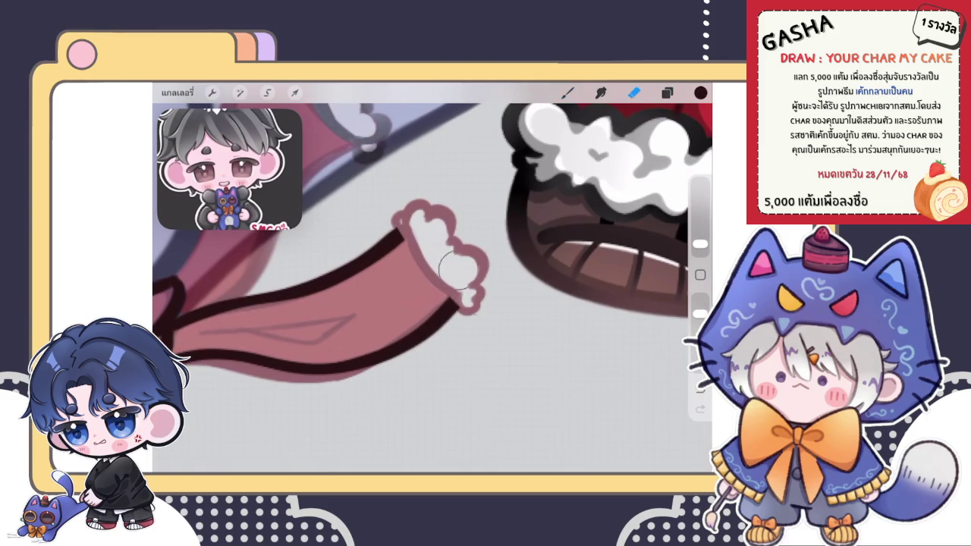
pyautogui.scroll(-5, 432, 277)
pyautogui.click(568, 92)
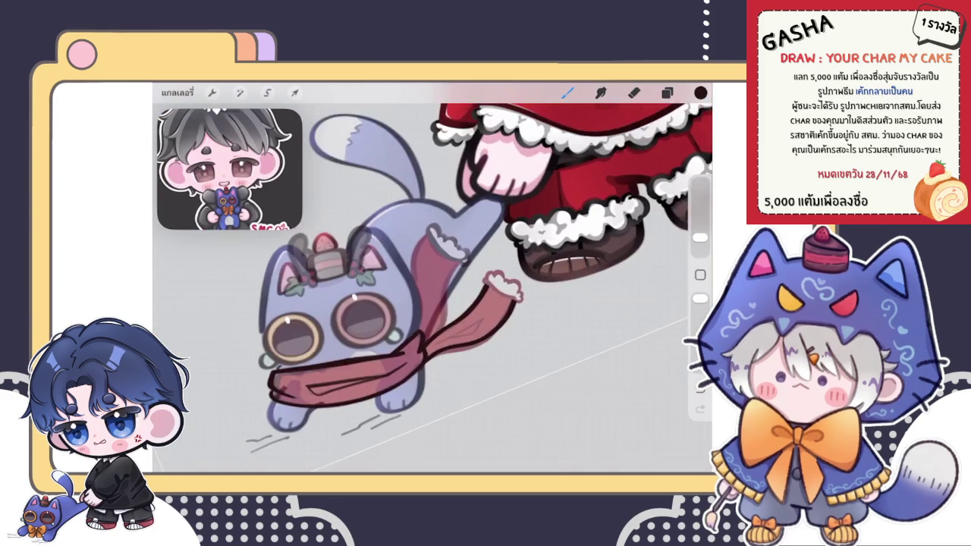
pyautogui.scroll(3, 433, 277)
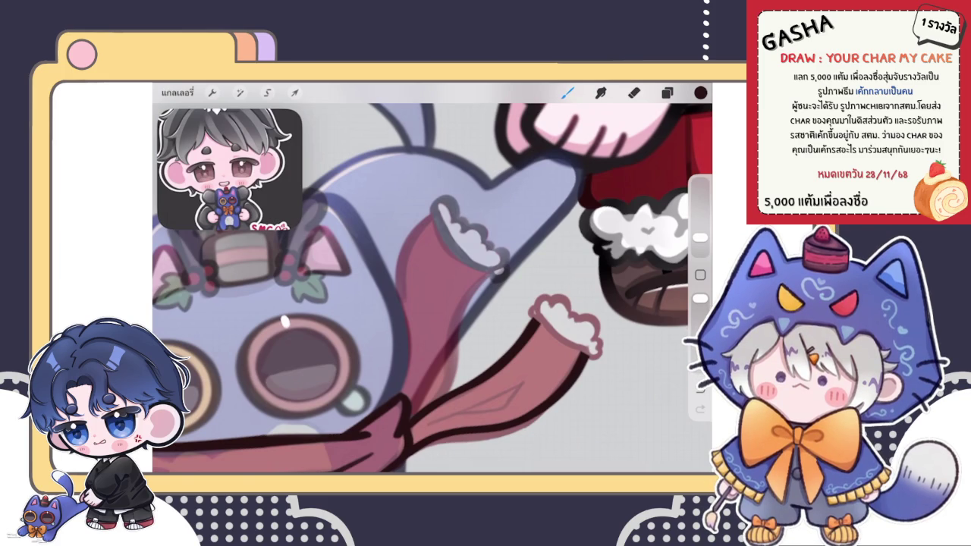
# Toggle between eraser and brush, glance at the layers, and reopen the layer list
pyautogui.press('e')
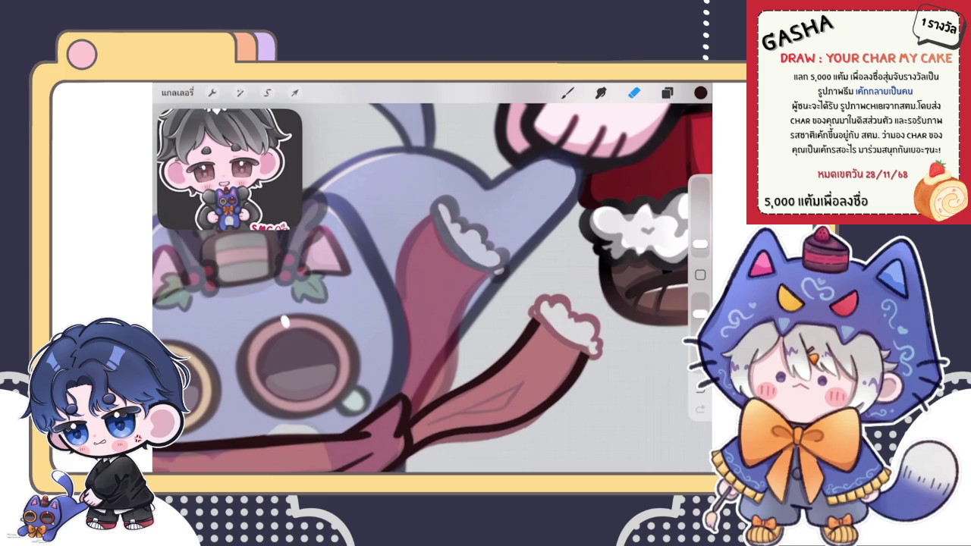
pyautogui.press('l')
pyautogui.press('l')
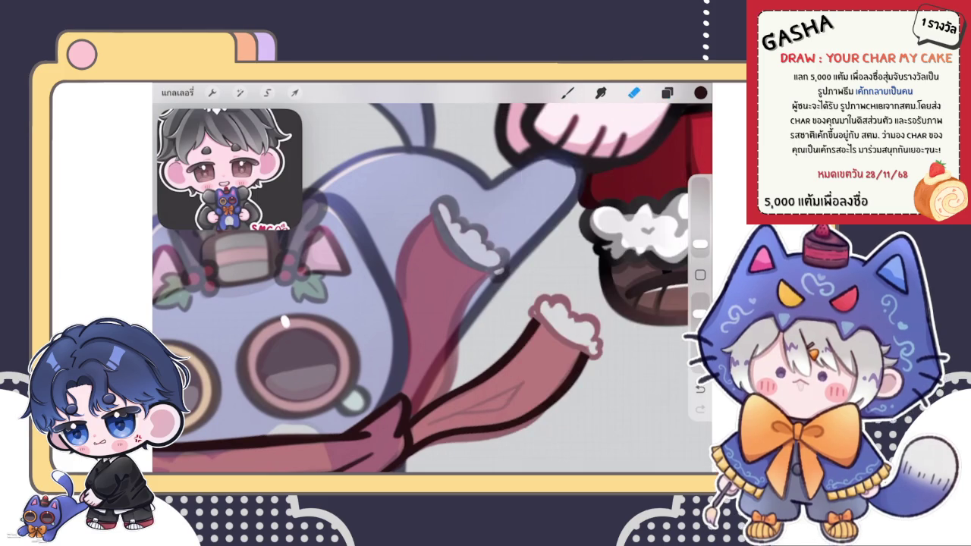
pyautogui.scroll(1, 432, 289)
pyautogui.press('b')
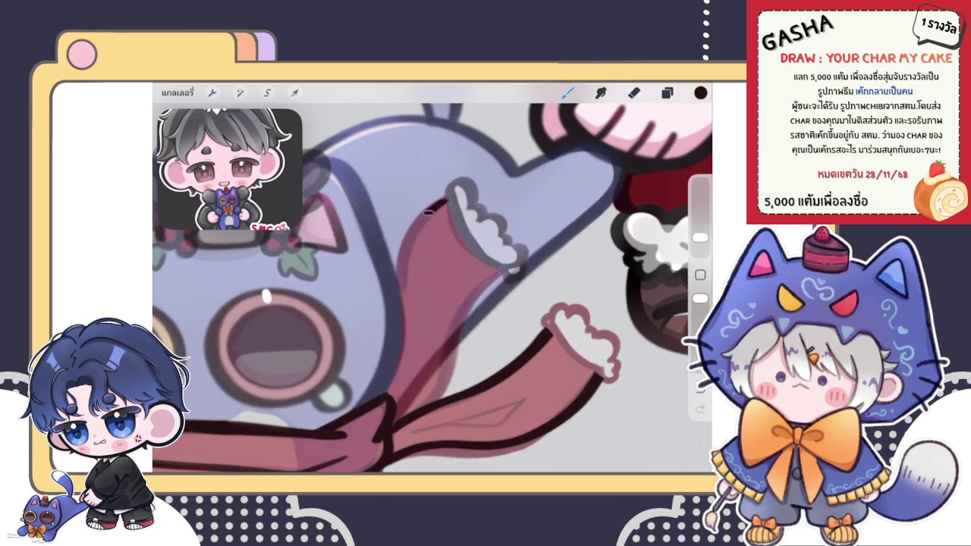
pyautogui.scroll(-3, 433, 288)
pyautogui.scroll(-2, 433, 288)
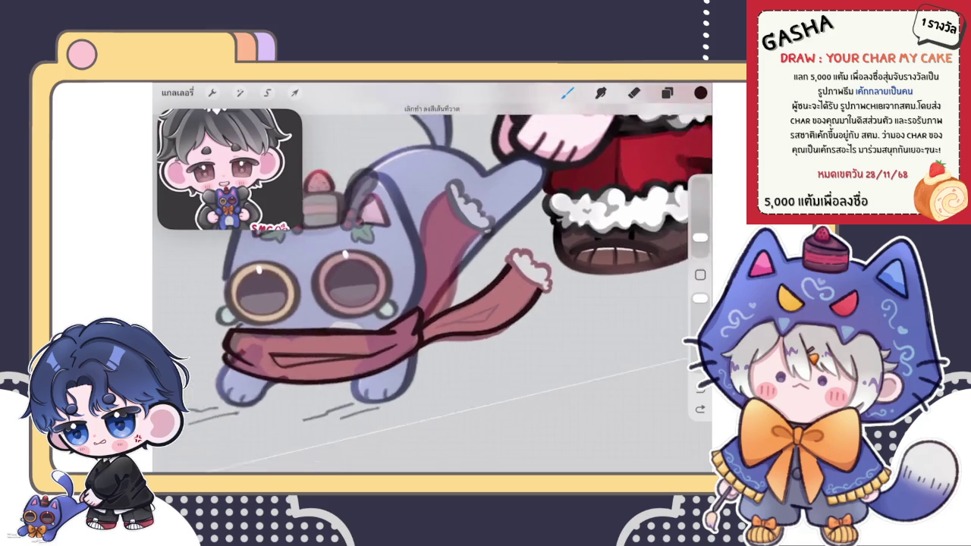
pyautogui.scroll(-2, 432, 288)
pyautogui.scroll(-1, 432, 289)
pyautogui.scroll(3, 432, 289)
pyautogui.click(667, 92)
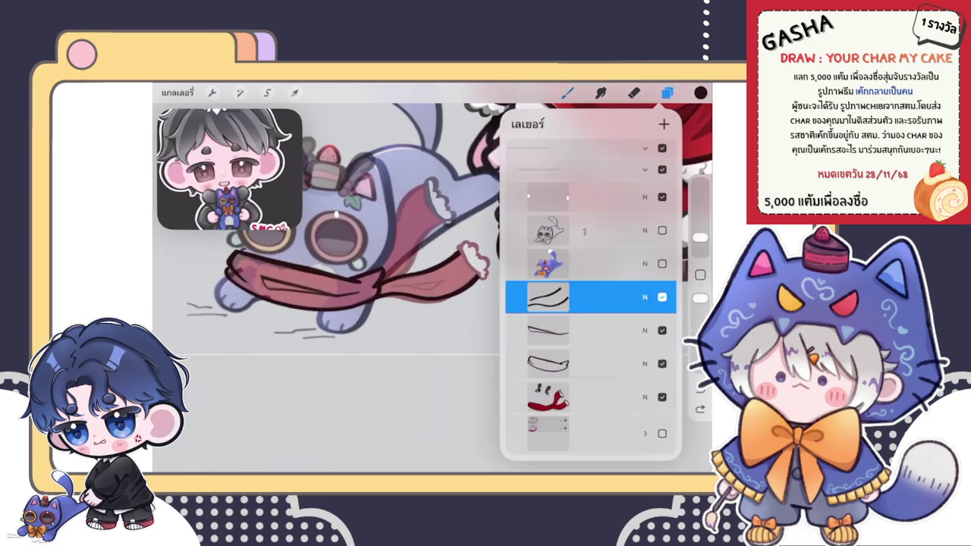
# Free-warp the right part of the scarf's ink lines, undo one adjustment, and reopen Layers
pyautogui.click(295, 93)
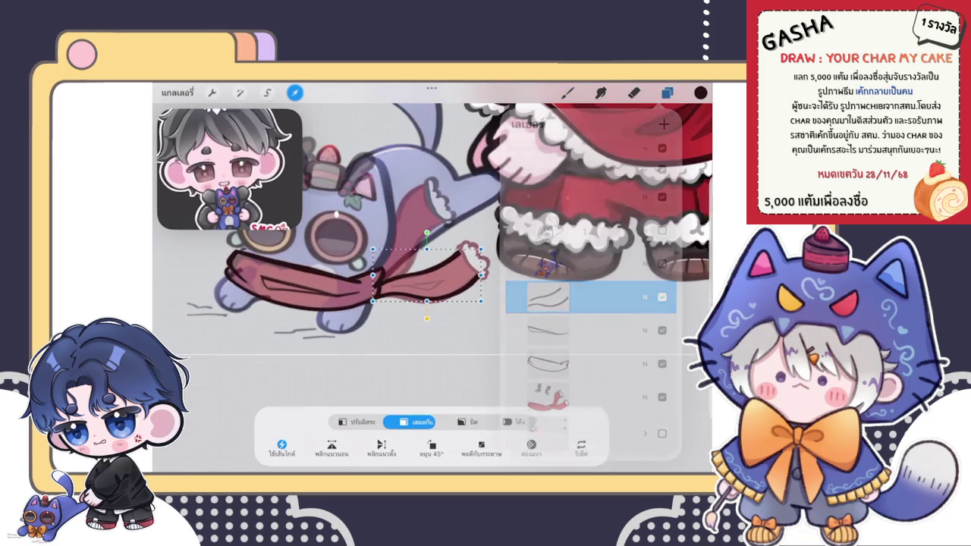
pyautogui.click(513, 416)
pyautogui.moveTo(455, 281); pyautogui.dragTo(421, 283)
pyautogui.click(567, 93)
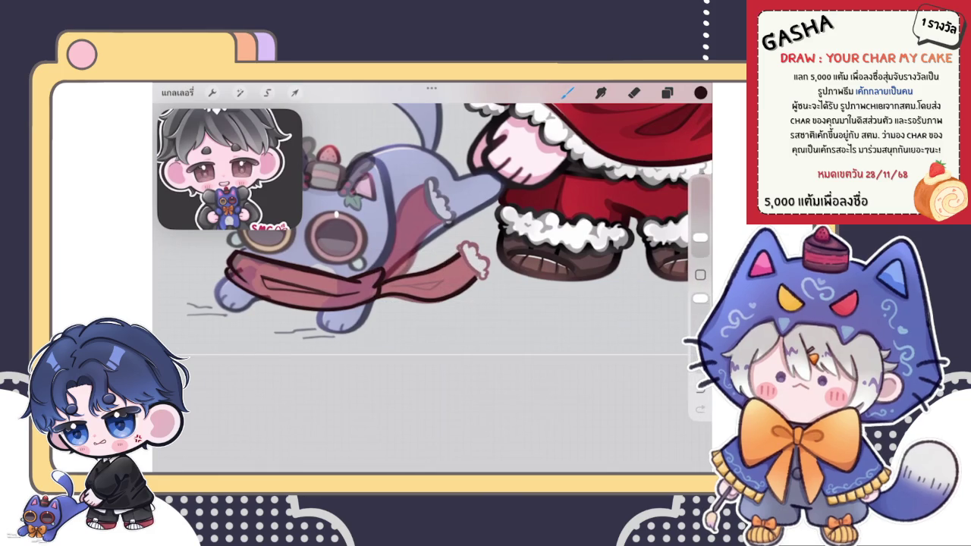
pyautogui.scroll(-3, 432, 281)
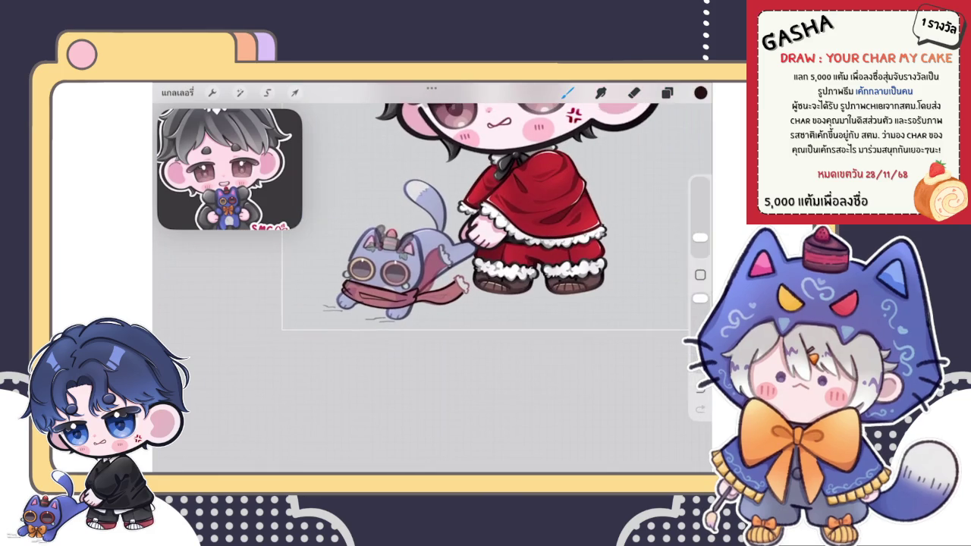
pyautogui.hotkey('ctrl', 'z')
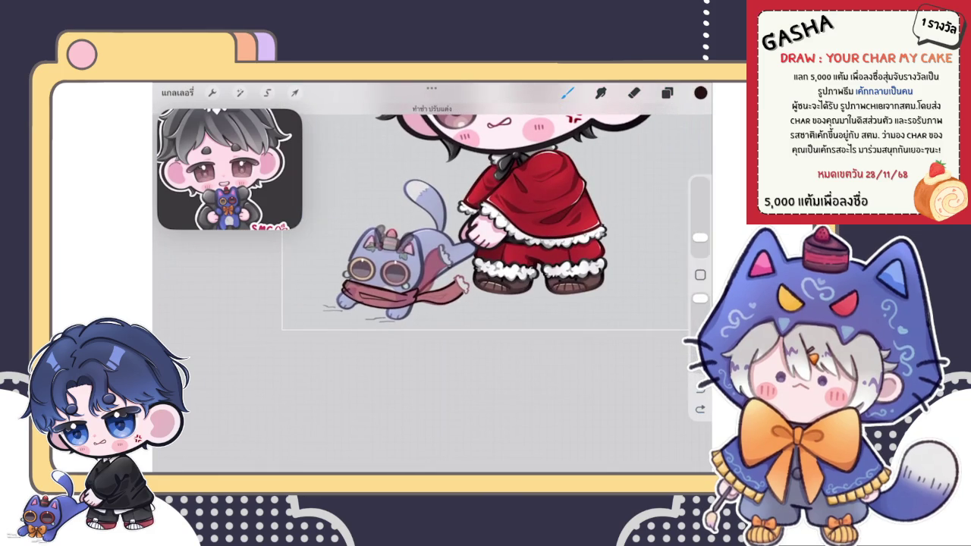
pyautogui.scroll(5, 467, 277)
pyautogui.scroll(2, 433, 281)
pyautogui.click(667, 92)
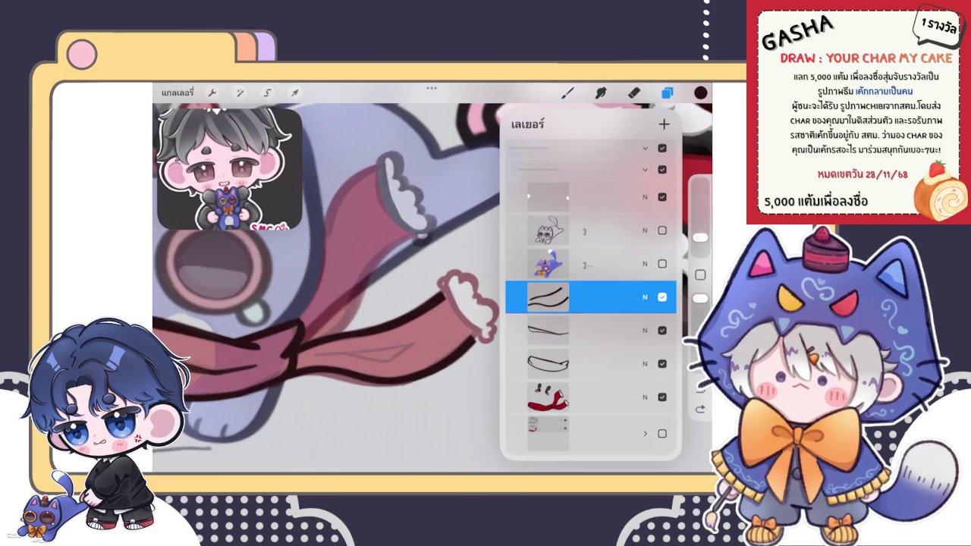
# Ink the top and left edges of the scarf cuff and the scarf end's lower edge
pyautogui.click(667, 93)
pyautogui.scroll(3, 432, 280)
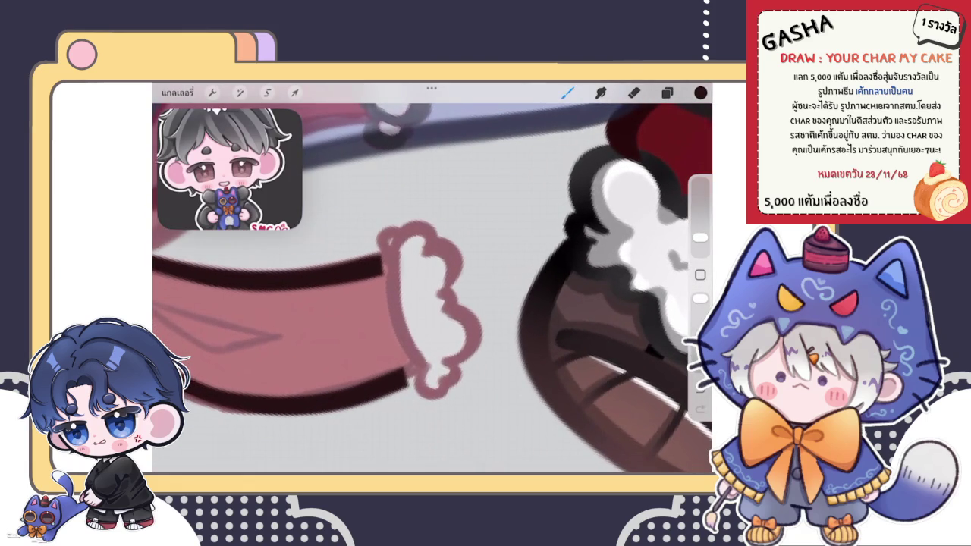
pyautogui.moveTo(389, 239)
pyautogui.mouseDown()
pyautogui.moveTo(429, 246)
pyautogui.moveTo(462, 267)
pyautogui.moveTo(442, 296)
pyautogui.mouseUp()
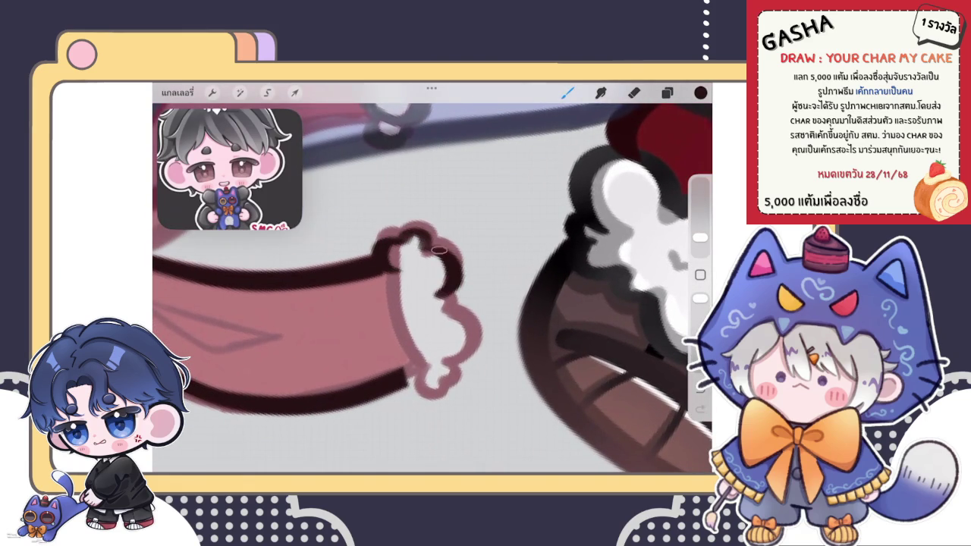
pyautogui.moveTo(392, 270)
pyautogui.mouseDown()
pyautogui.moveTo(377, 300)
pyautogui.moveTo(421, 374)
pyautogui.mouseUp()
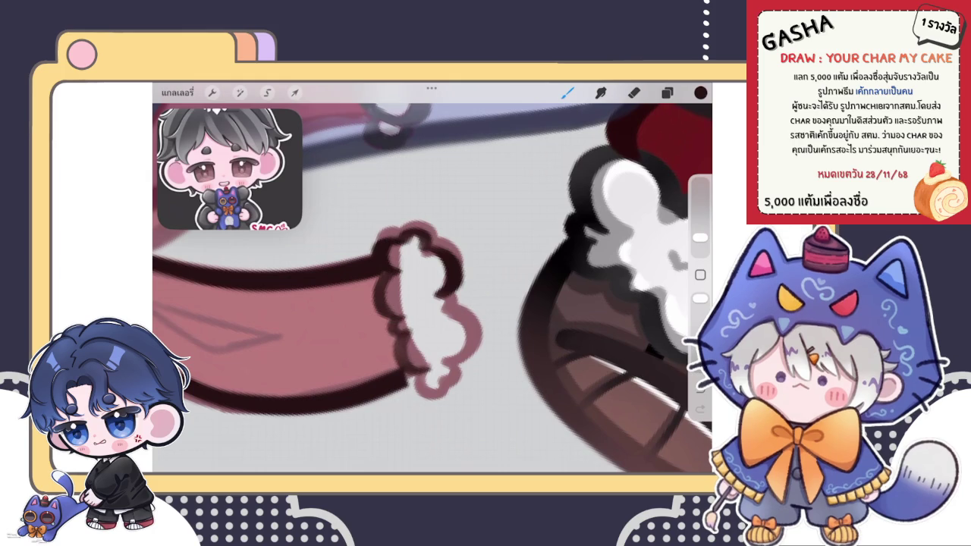
pyautogui.scroll(-2, 432, 277)
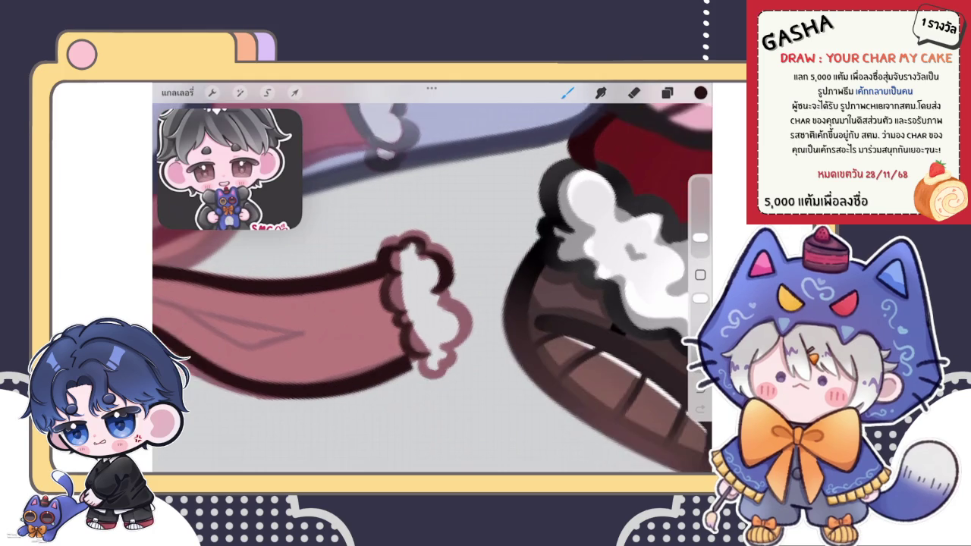
pyautogui.scroll(-3, 433, 277)
pyautogui.scroll(5, 432, 276)
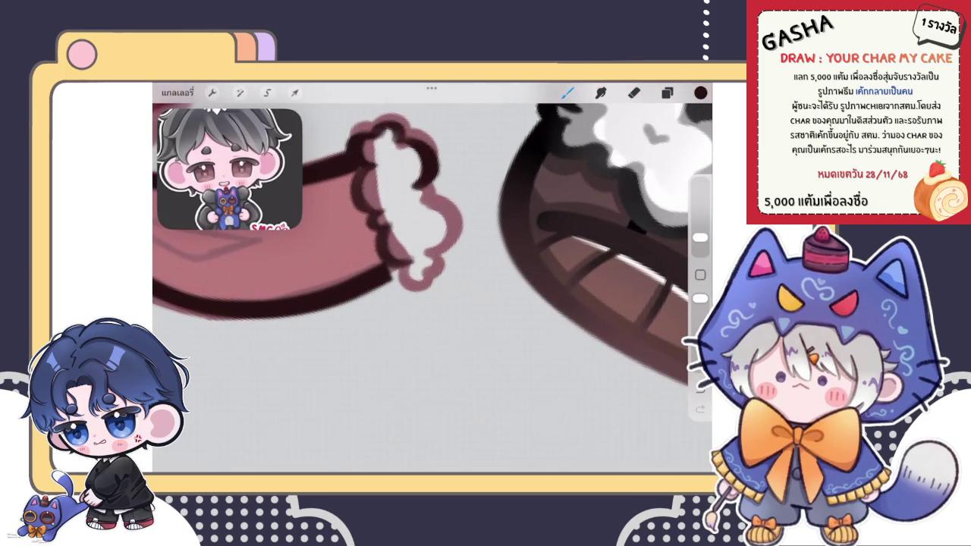
pyautogui.moveTo(389, 270)
pyautogui.mouseDown()
pyautogui.moveTo(421, 289)
pyautogui.moveTo(439, 277)
pyautogui.moveTo(446, 210)
pyautogui.moveTo(462, 254)
pyautogui.mouseUp()
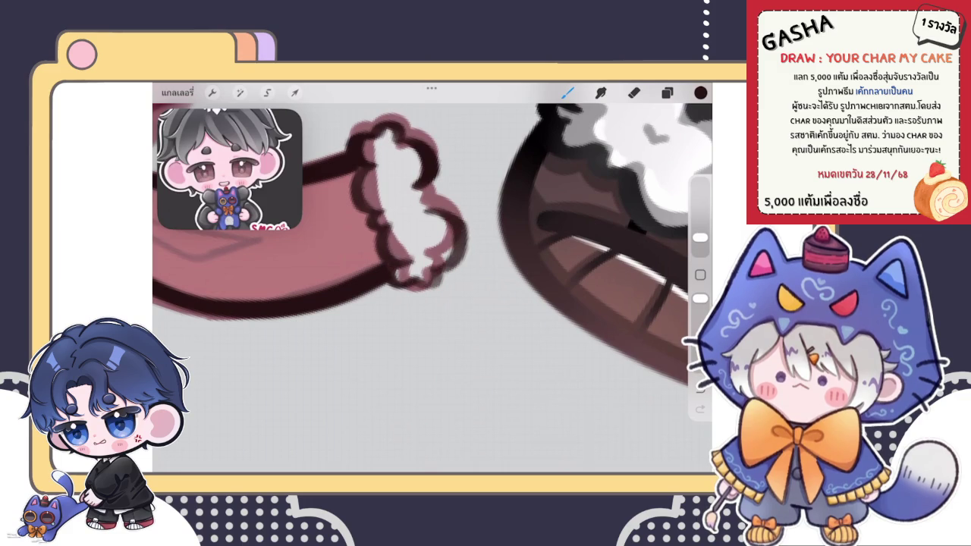
pyautogui.scroll(1, 425, 228)
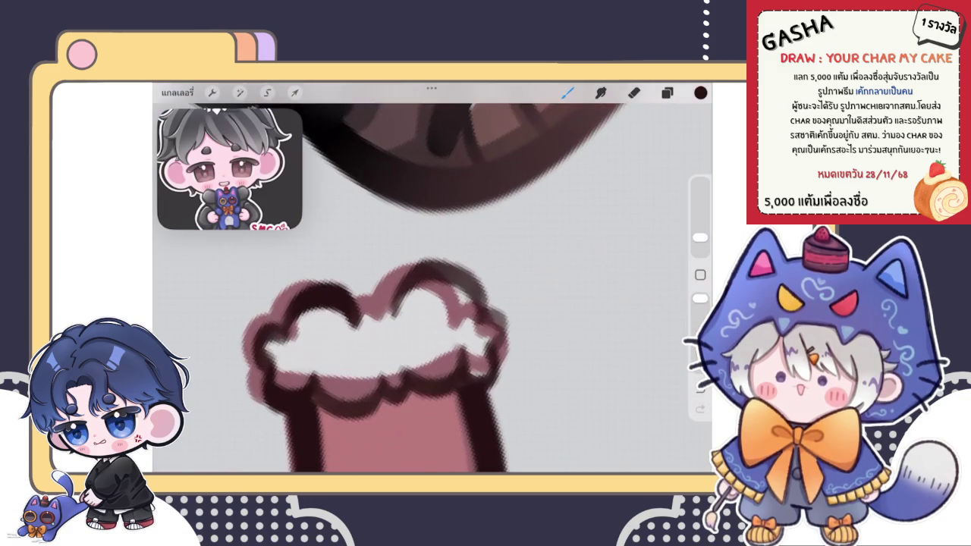
pyautogui.hotkey('ctrl', 'z')
pyautogui.hotkey('ctrl', 'z')
# Redraw and darken the cuff's scalloped top outline, closing gaps along its upper edge
pyautogui.moveTo(455, 279); pyautogui.dragTo(479, 304)
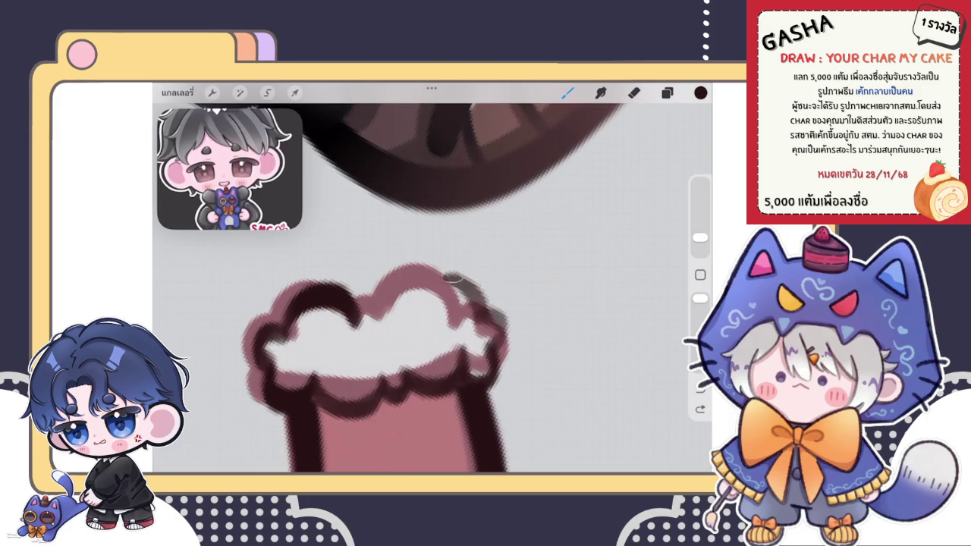
pyautogui.moveTo(425, 287); pyautogui.dragTo(399, 313)
pyautogui.moveTo(465, 299); pyautogui.dragTo(483, 312)
pyautogui.moveTo(406, 296); pyautogui.dragTo(356, 320)
pyautogui.moveTo(397, 295)
pyautogui.mouseDown()
pyautogui.moveTo(352, 320)
pyautogui.moveTo(463, 274)
pyautogui.moveTo(507, 343)
pyautogui.moveTo(490, 345)
pyautogui.moveTo(510, 317)
pyautogui.moveTo(490, 348)
pyautogui.mouseUp()
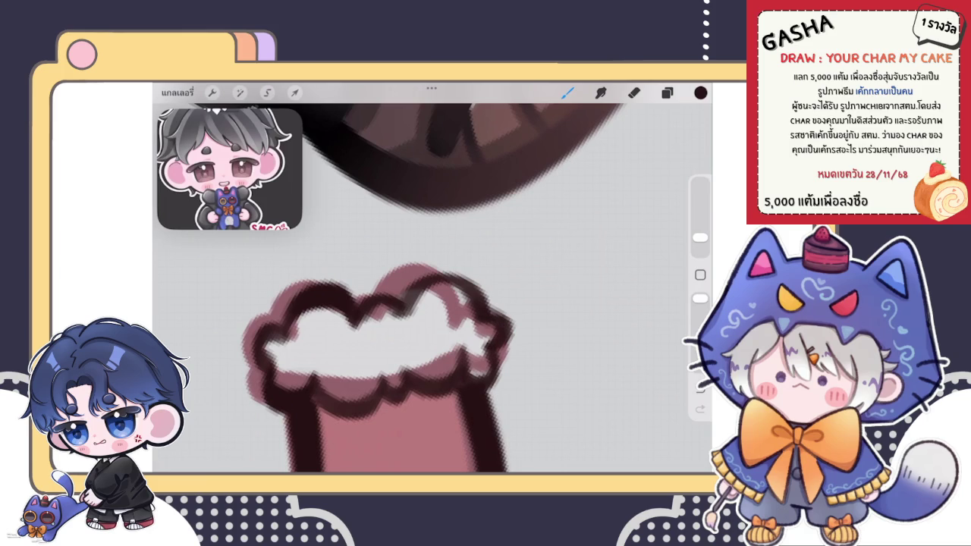
pyautogui.moveTo(397, 313)
pyautogui.mouseDown()
pyautogui.moveTo(466, 286)
pyautogui.moveTo(485, 308)
pyautogui.mouseUp()
pyautogui.moveTo(407, 300)
pyautogui.mouseDown()
pyautogui.moveTo(459, 278)
pyautogui.moveTo(485, 307)
pyautogui.mouseUp()
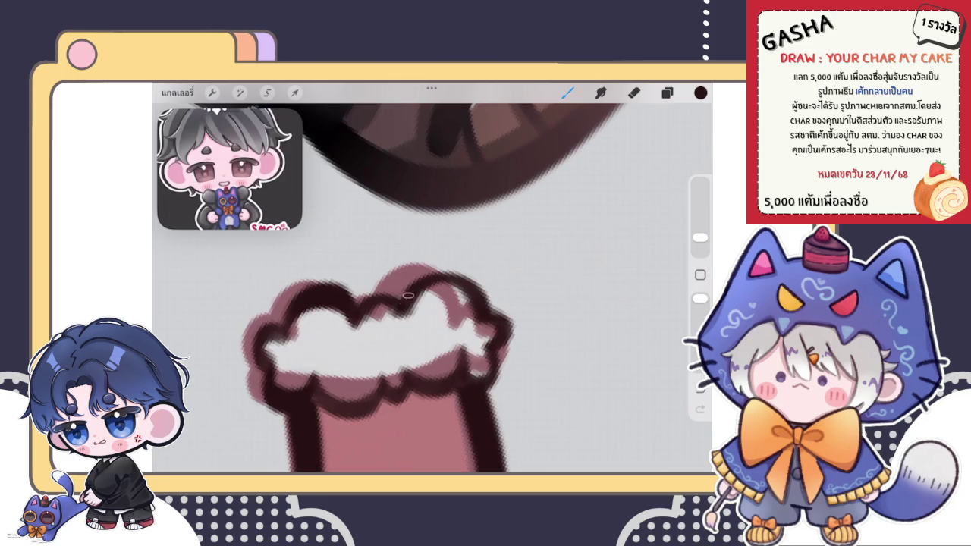
pyautogui.scroll(-3, 433, 289)
pyautogui.scroll(-3, 433, 288)
pyautogui.scroll(-3, 433, 288)
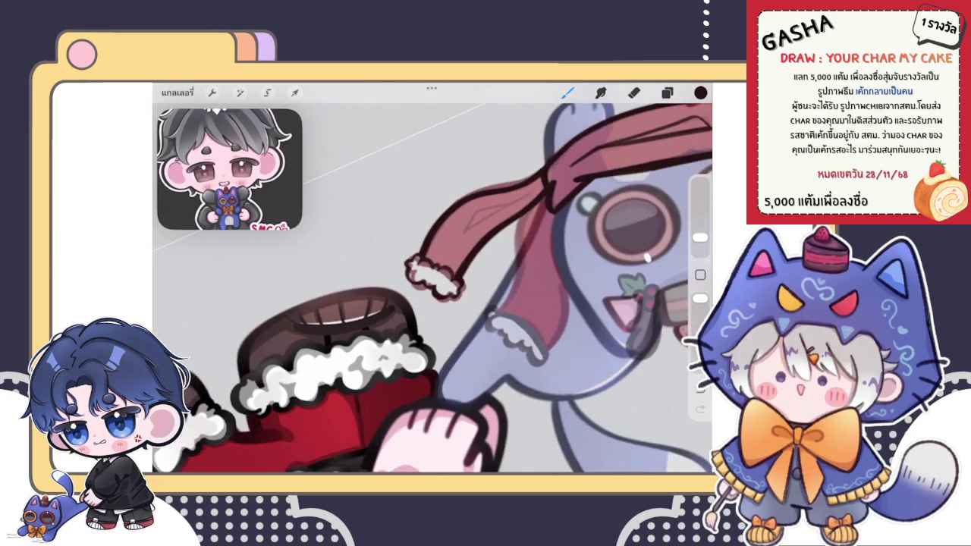
pyautogui.scroll(3, 432, 288)
pyautogui.click(667, 93)
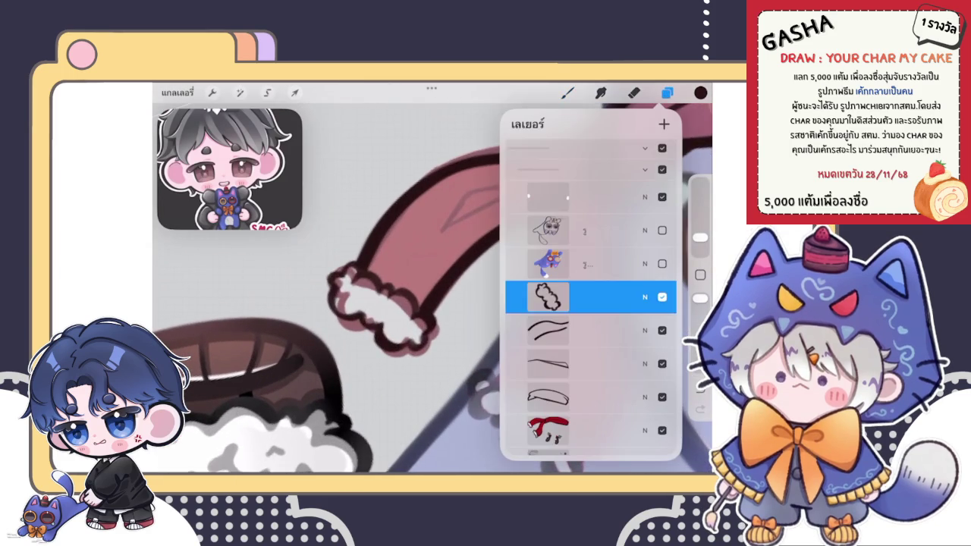
# Shrink the eraser to 1% and remove a stray spot from the cuff's outline
pyautogui.click(547, 297)
pyautogui.click(548, 297)
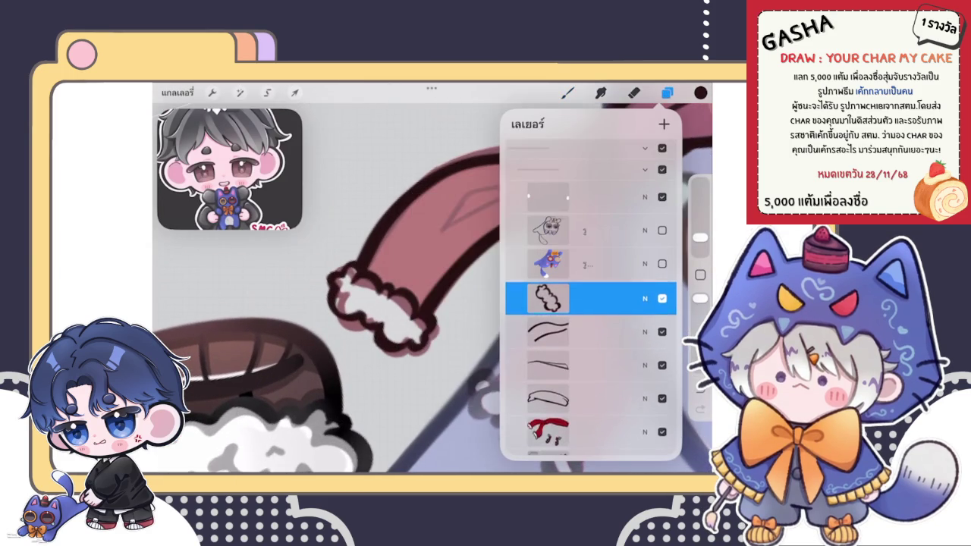
pyautogui.click(567, 93)
pyautogui.scroll(3, 432, 289)
pyautogui.scroll(3, 433, 288)
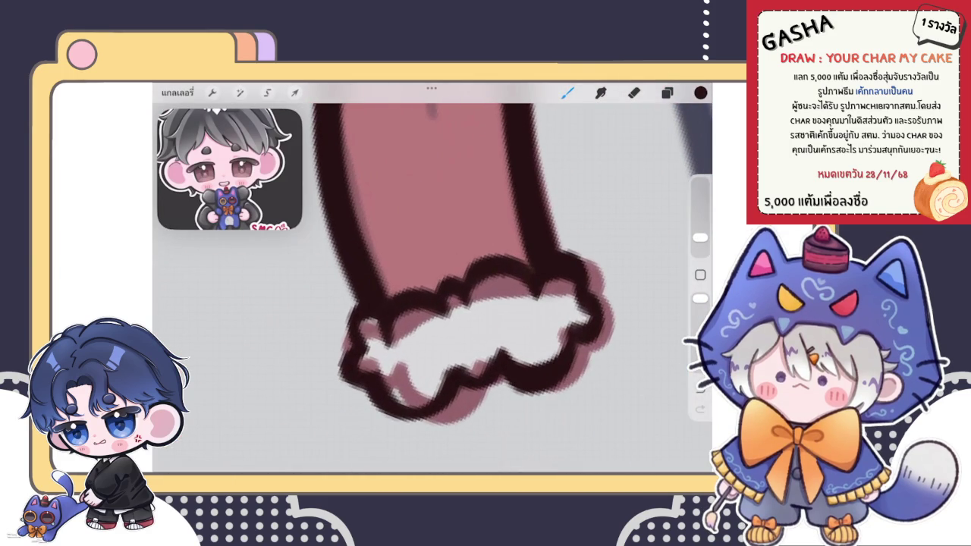
pyautogui.click(634, 93)
pyautogui.moveTo(700, 240); pyautogui.dragTo(700, 247)
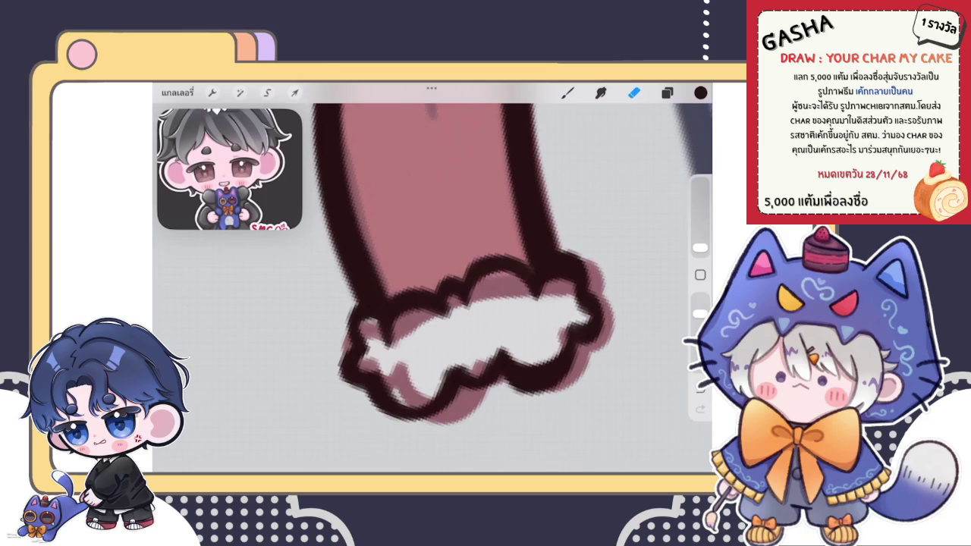
pyautogui.moveTo(412, 331); pyautogui.dragTo(437, 325)
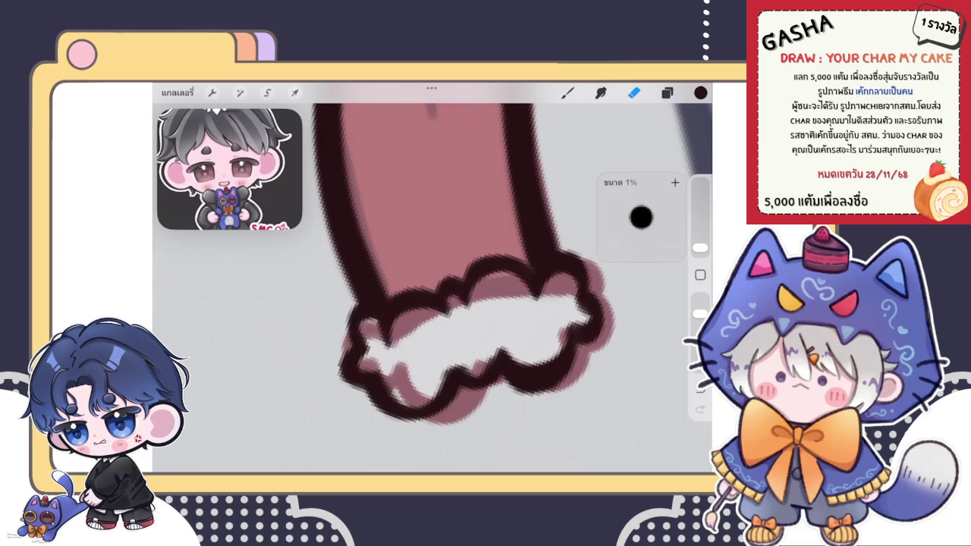
pyautogui.click(578, 314)
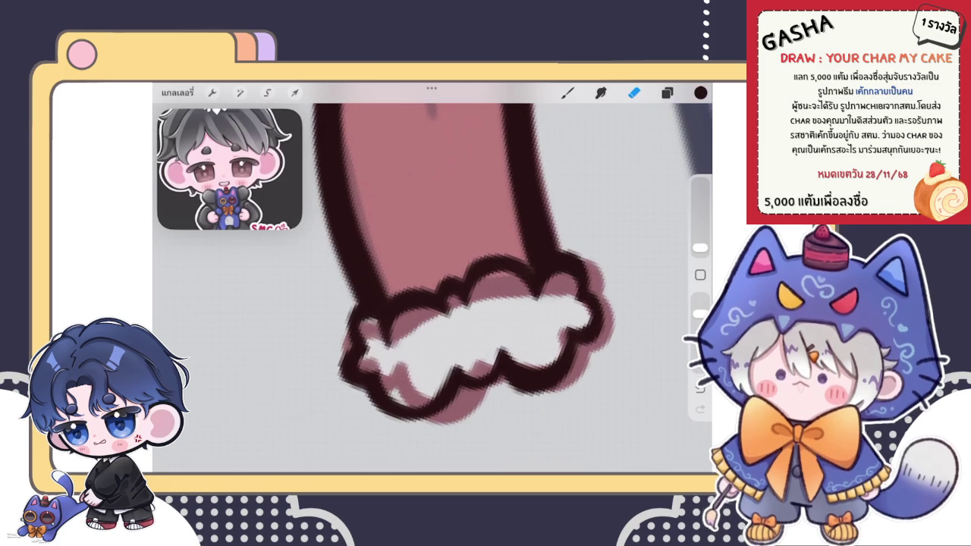
pyautogui.scroll(-5, 432, 281)
pyautogui.scroll(-3, 432, 281)
pyautogui.scroll(-3, 432, 280)
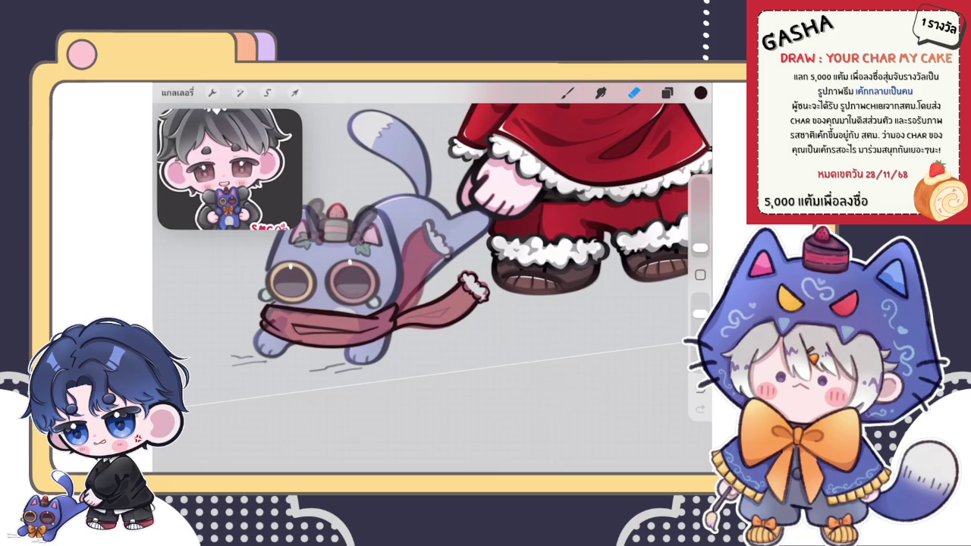
# Make the curved-lines line-art layer the active layer
pyautogui.scroll(2, 433, 258)
pyautogui.scroll(2, 432, 258)
pyautogui.scroll(2, 433, 258)
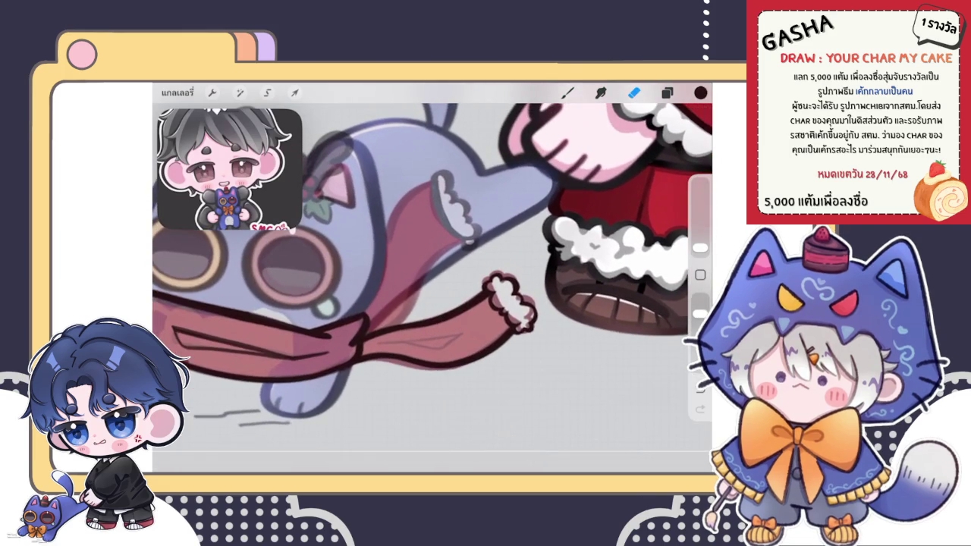
pyautogui.click(667, 93)
pyautogui.click(591, 330)
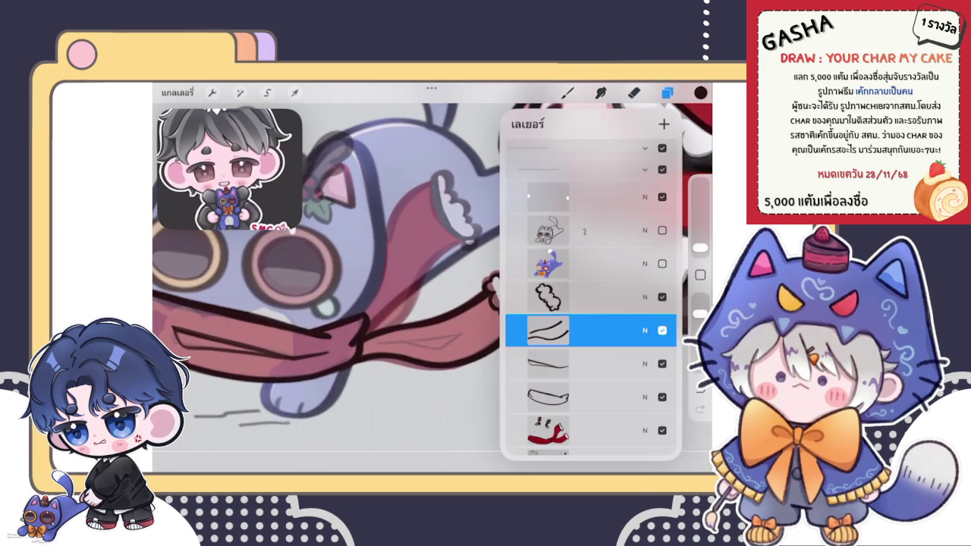
pyautogui.click(667, 92)
# Ink two curved dark outlines along the upper edges of the cat's scarf
pyautogui.scroll(2, 432, 277)
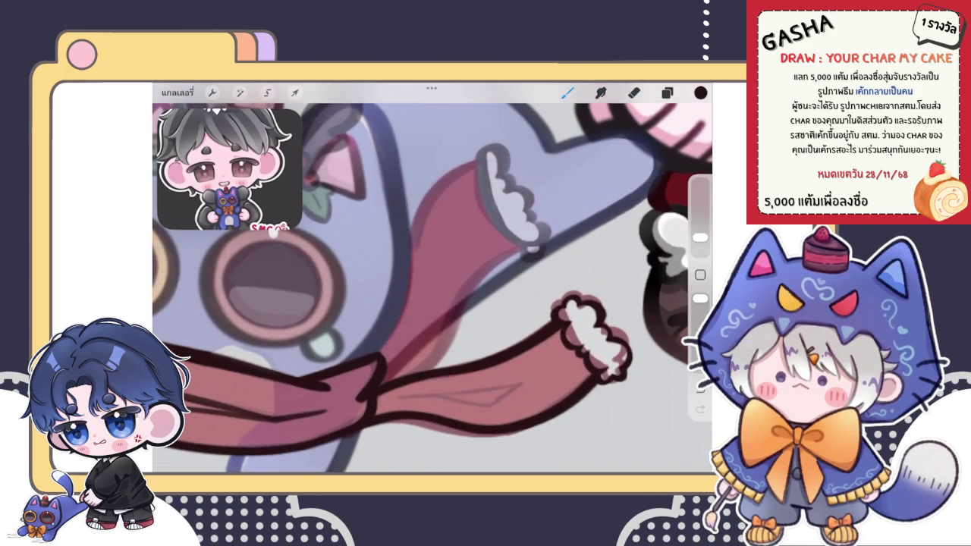
pyautogui.moveTo(407, 252); pyautogui.dragTo(478, 163)
pyautogui.scroll(-3, 433, 276)
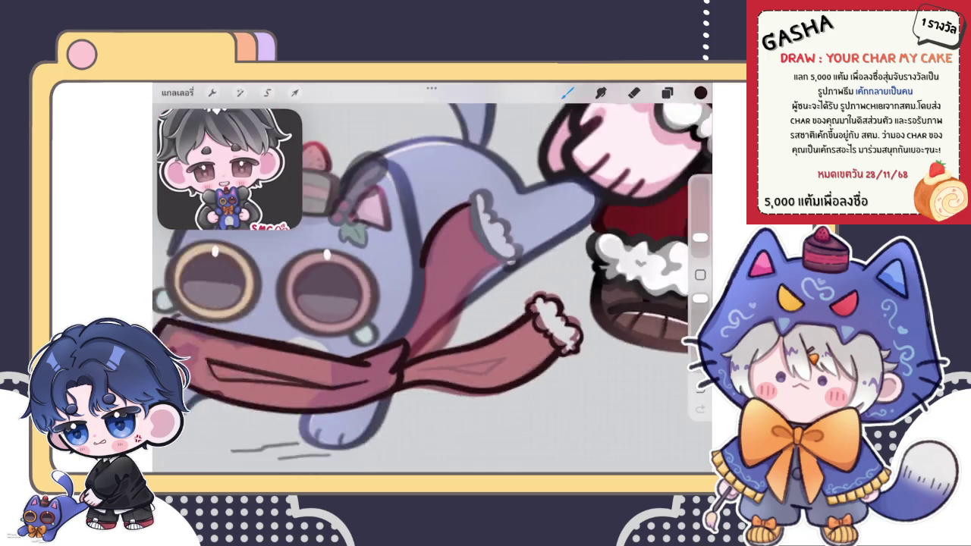
pyautogui.scroll(3, 433, 277)
pyautogui.moveTo(395, 336); pyautogui.dragTo(518, 204)
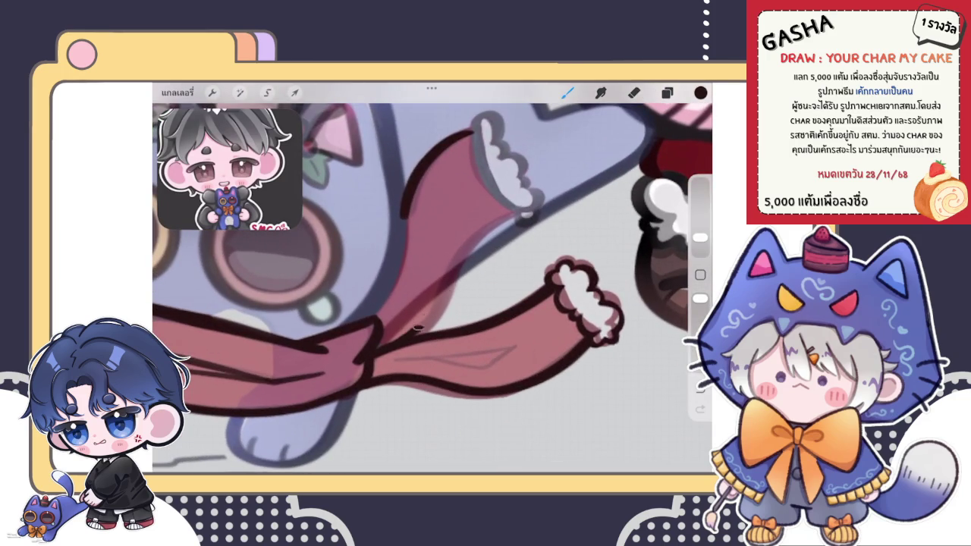
pyautogui.scroll(3, 433, 277)
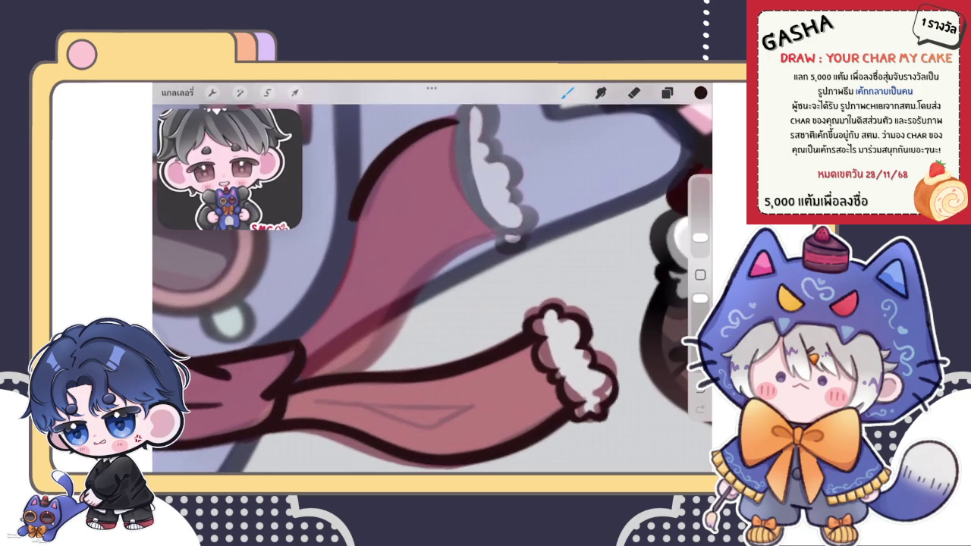
# Outline the scarf's lower edge, redrawing it twice, and thicken the outline near the top
pyautogui.moveTo(357, 372)
pyautogui.mouseDown()
pyautogui.moveTo(410, 283)
pyautogui.moveTo(497, 236)
pyautogui.mouseUp()
pyautogui.hotkey('ctrl', 'z')
pyautogui.hotkey('ctrl', 'z')
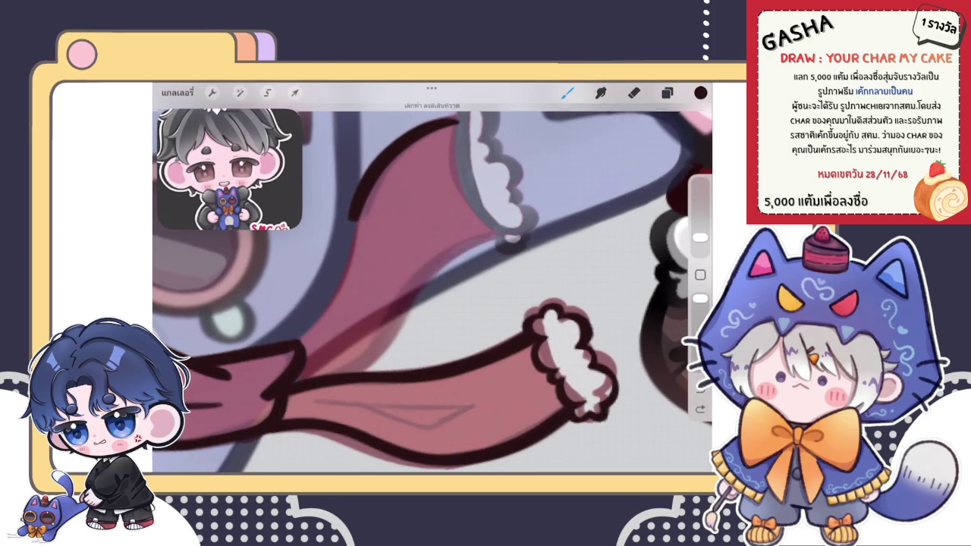
pyautogui.moveTo(326, 378); pyautogui.dragTo(497, 236)
pyautogui.hotkey('ctrl', 'z')
pyautogui.moveTo(330, 375); pyautogui.dragTo(493, 228)
pyautogui.scroll(-3, 433, 277)
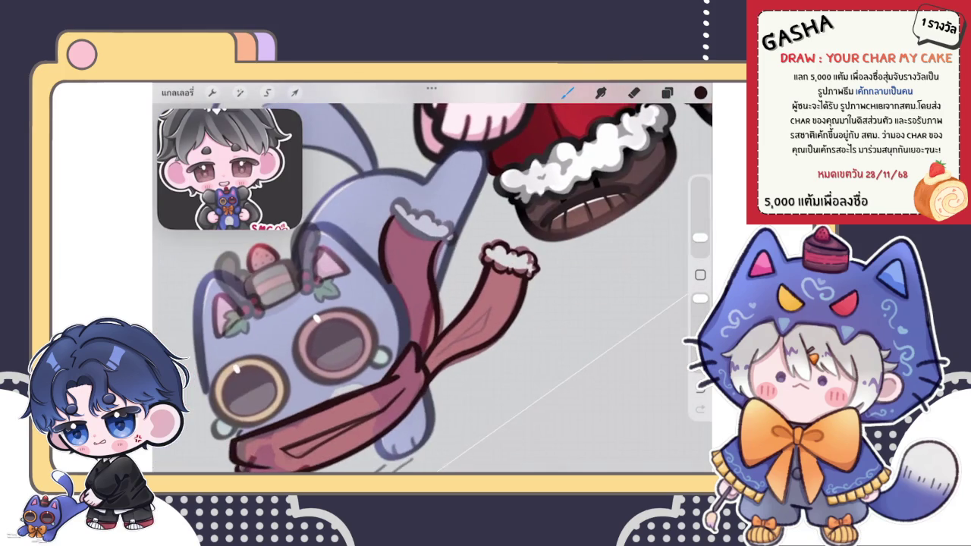
pyautogui.scroll(3, 438, 252)
pyautogui.moveTo(446, 213); pyautogui.dragTo(419, 244)
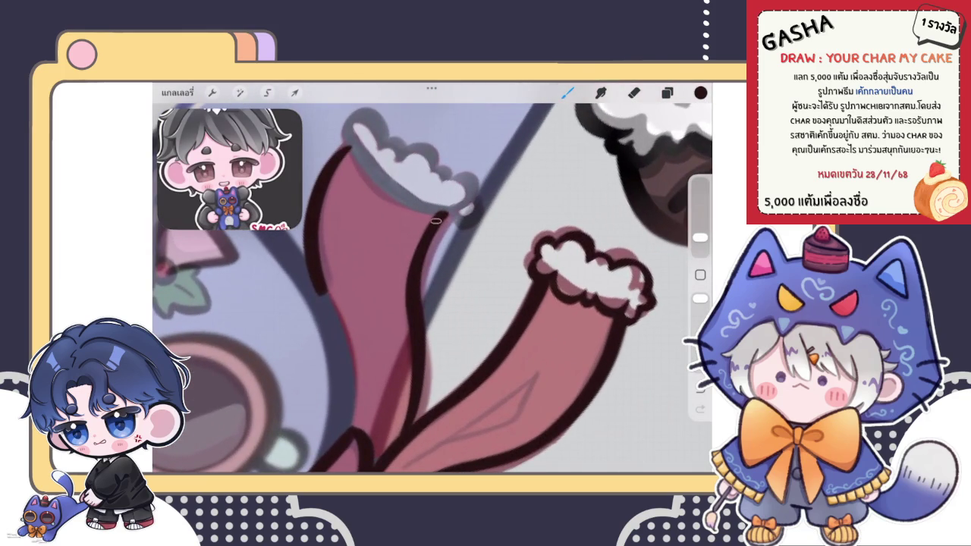
pyautogui.scroll(-3, 433, 277)
pyautogui.scroll(3, 433, 276)
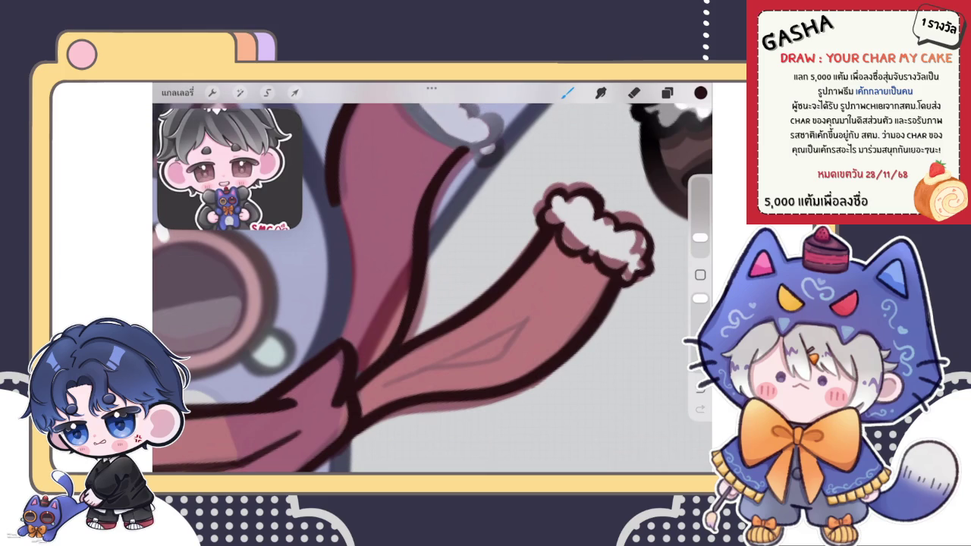
pyautogui.scroll(-5, 433, 278)
pyautogui.scroll(-3, 432, 278)
pyautogui.scroll(-1, 433, 278)
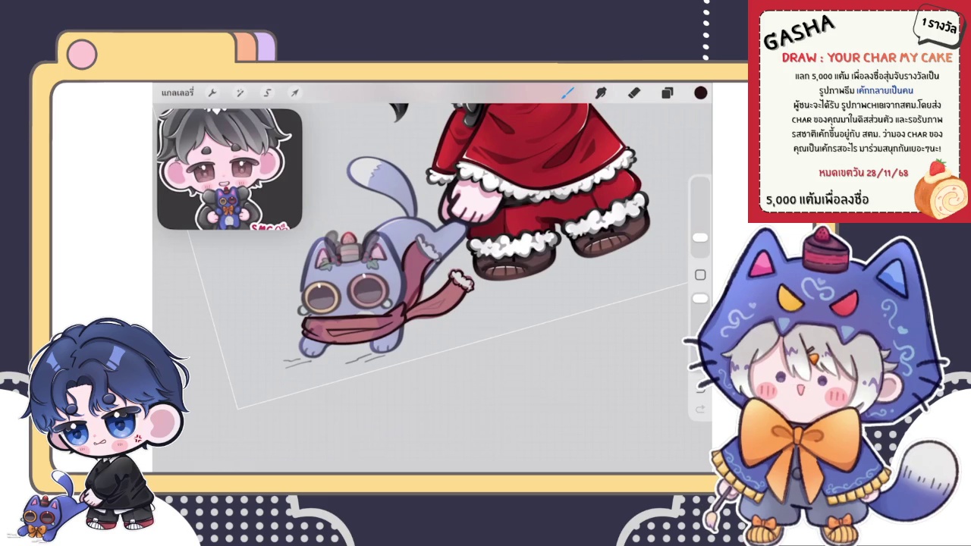
# Check the active layer, then brush over the scarf's top outline to make it bolder
pyautogui.click(667, 92)
pyautogui.click(667, 93)
pyautogui.scroll(5, 433, 277)
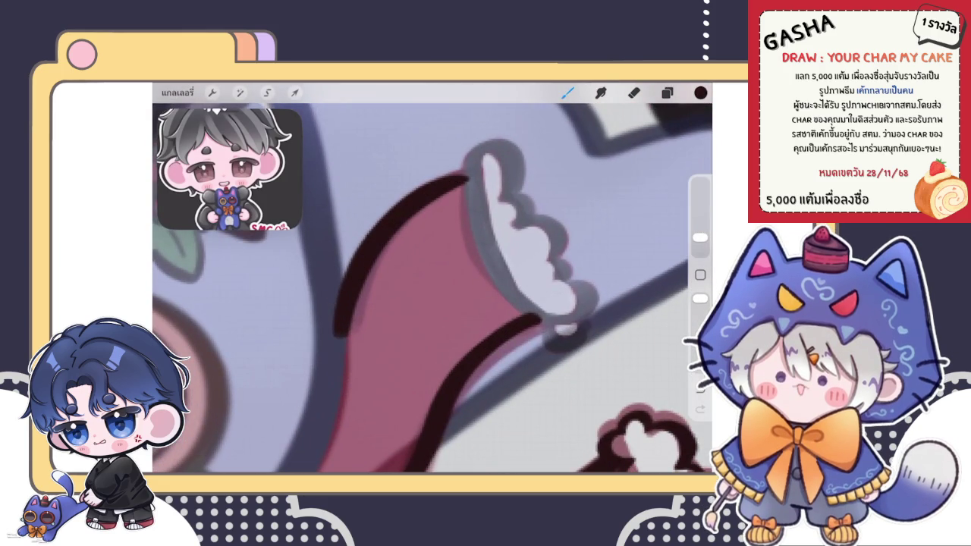
pyautogui.moveTo(425, 188); pyautogui.dragTo(459, 177)
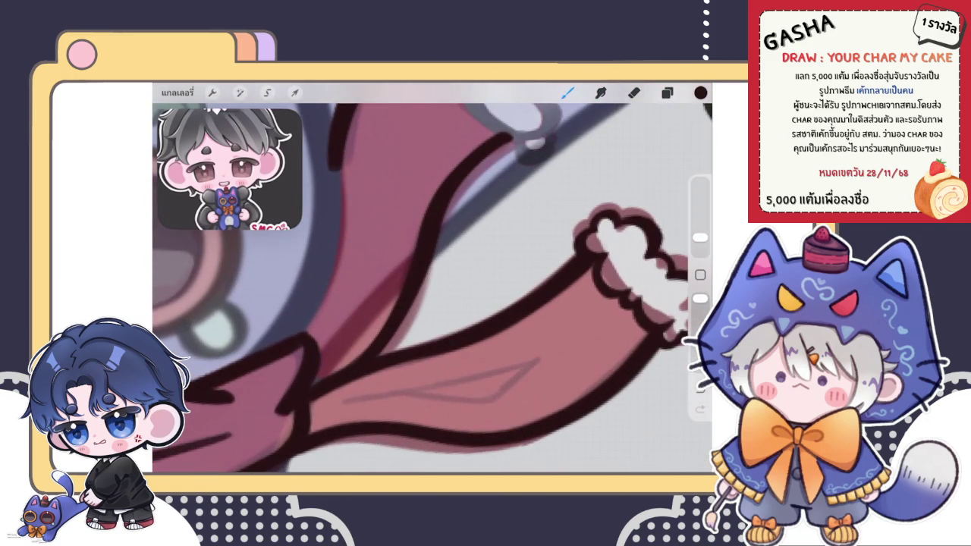
# Ink the scarf's inner fold line, then make the cloud-shape trim layer active
pyautogui.moveTo(402, 287); pyautogui.dragTo(345, 371)
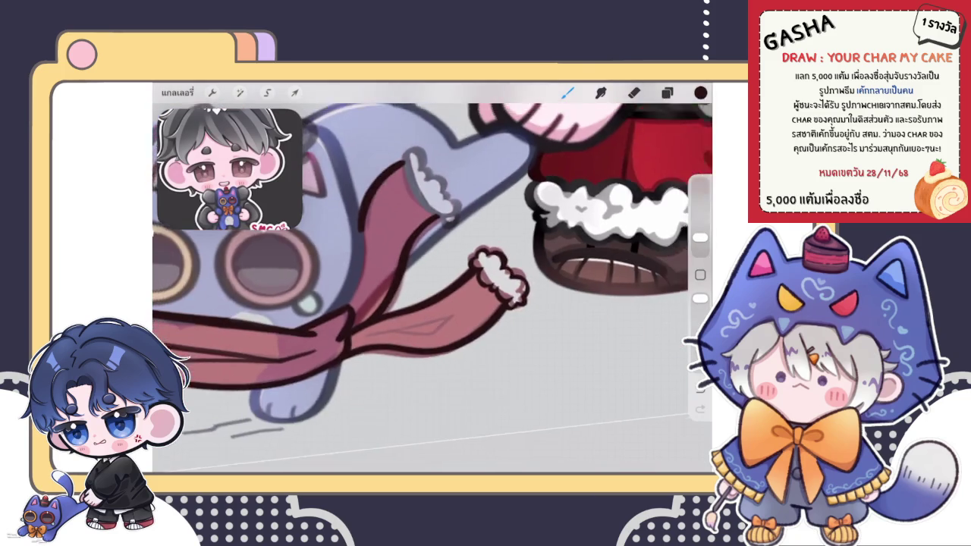
pyautogui.click(667, 92)
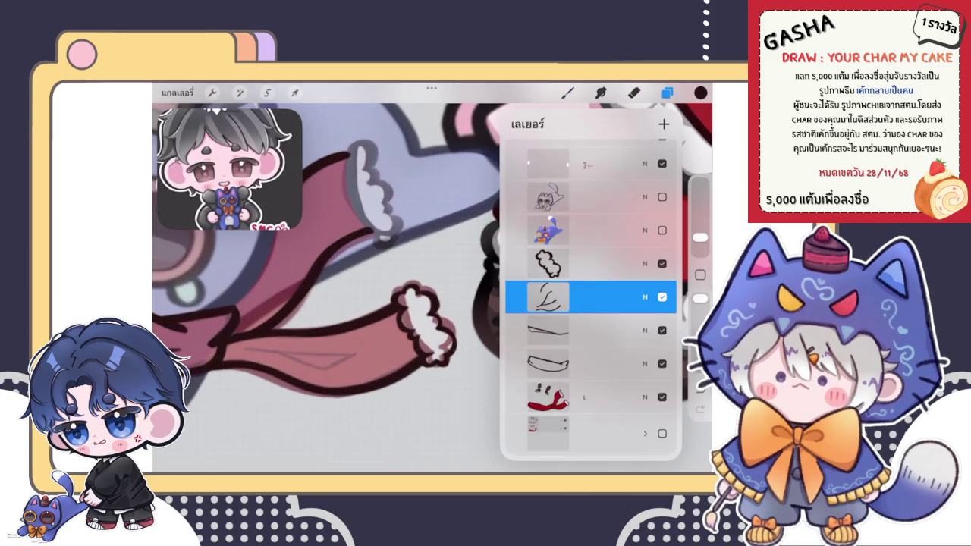
pyautogui.click(548, 263)
pyautogui.scroll(3, 342, 288)
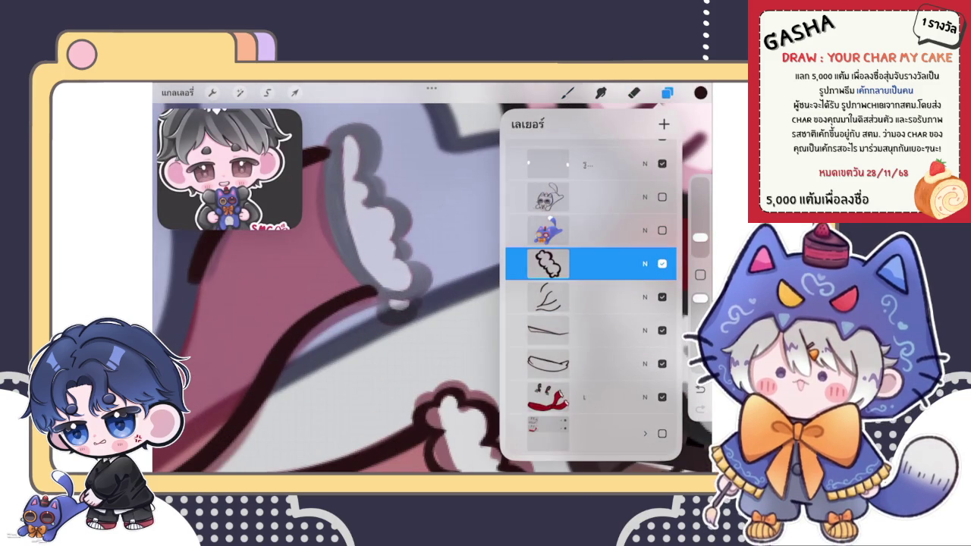
pyautogui.click(667, 92)
pyautogui.click(568, 92)
pyautogui.click(567, 93)
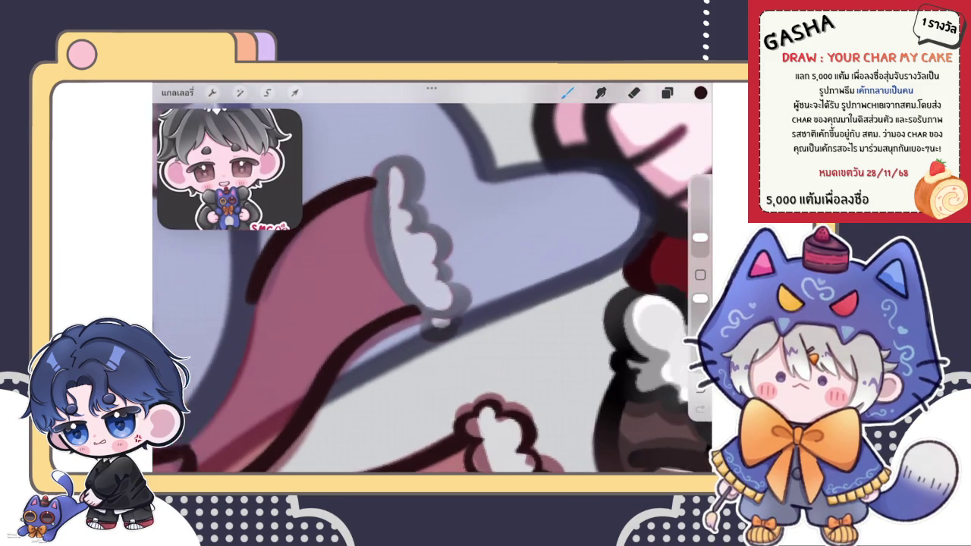
# Outline the white fluffy trim's top, scalloped left side and lower edge
pyautogui.moveTo(388, 213)
pyautogui.mouseDown()
pyautogui.moveTo(410, 163)
pyautogui.moveTo(430, 190)
pyautogui.moveTo(448, 254)
pyautogui.mouseUp()
pyautogui.scroll(2, 433, 289)
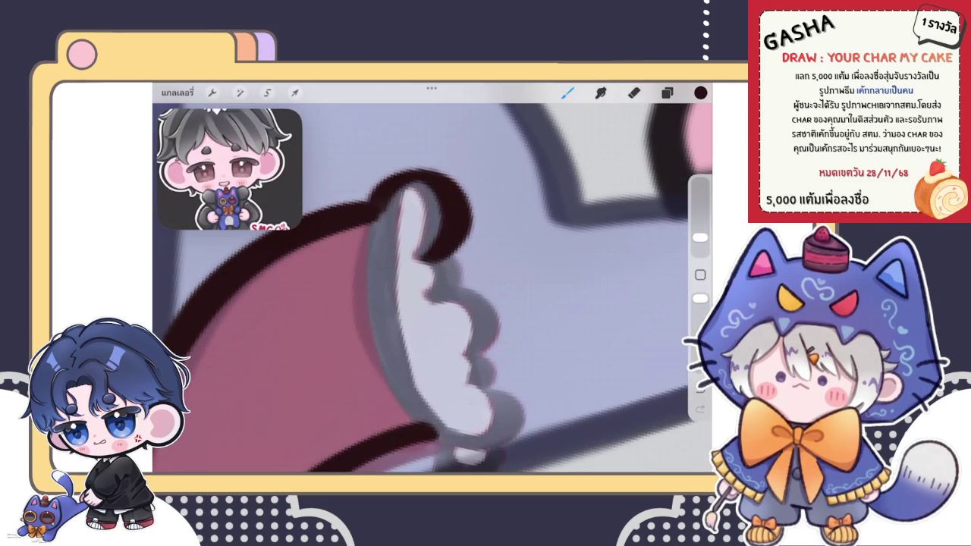
pyautogui.hotkey('ctrl', 'z')
pyautogui.moveTo(379, 193)
pyautogui.mouseDown()
pyautogui.moveTo(416, 163)
pyautogui.moveTo(467, 222)
pyautogui.moveTo(458, 242)
pyautogui.moveTo(470, 236)
pyautogui.moveTo(470, 330)
pyautogui.mouseUp()
pyautogui.hotkey('ctrl', 'z')
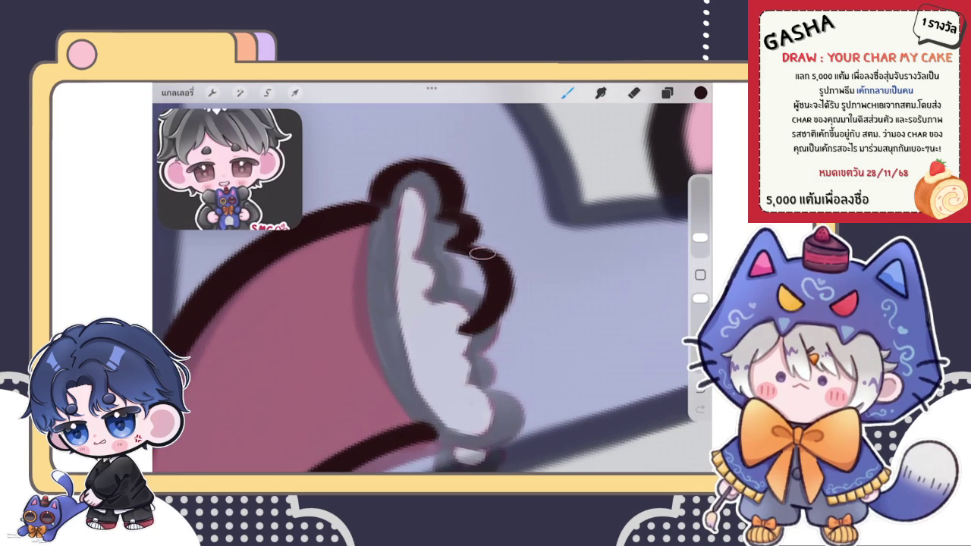
pyautogui.moveTo(379, 210)
pyautogui.mouseDown()
pyautogui.moveTo(351, 259)
pyautogui.moveTo(390, 341)
pyautogui.moveTo(383, 368)
pyautogui.moveTo(459, 383)
pyautogui.mouseUp()
pyautogui.moveTo(416, 359); pyautogui.dragTo(461, 383)
pyautogui.moveTo(391, 372); pyautogui.dragTo(489, 443)
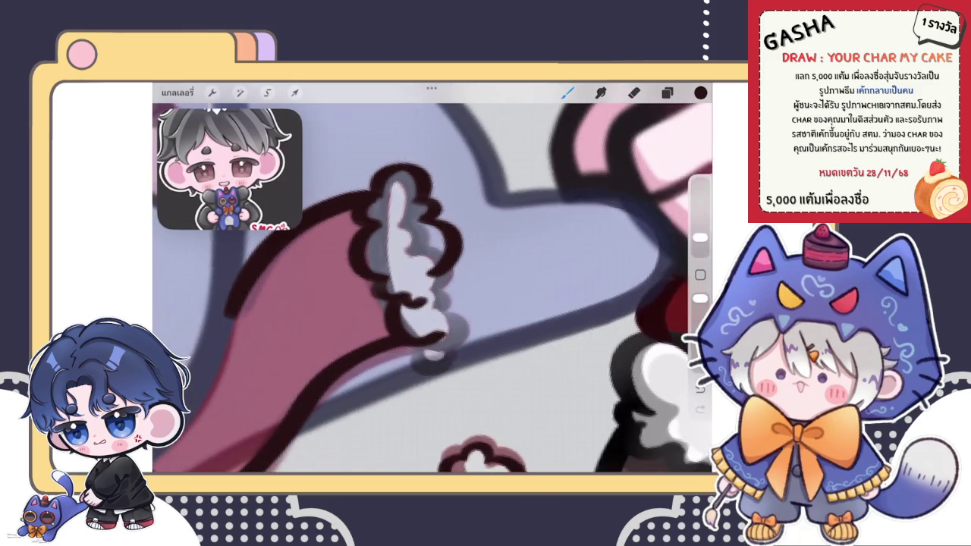
pyautogui.scroll(-3, 432, 288)
pyautogui.hotkey('ctrl', 'z')
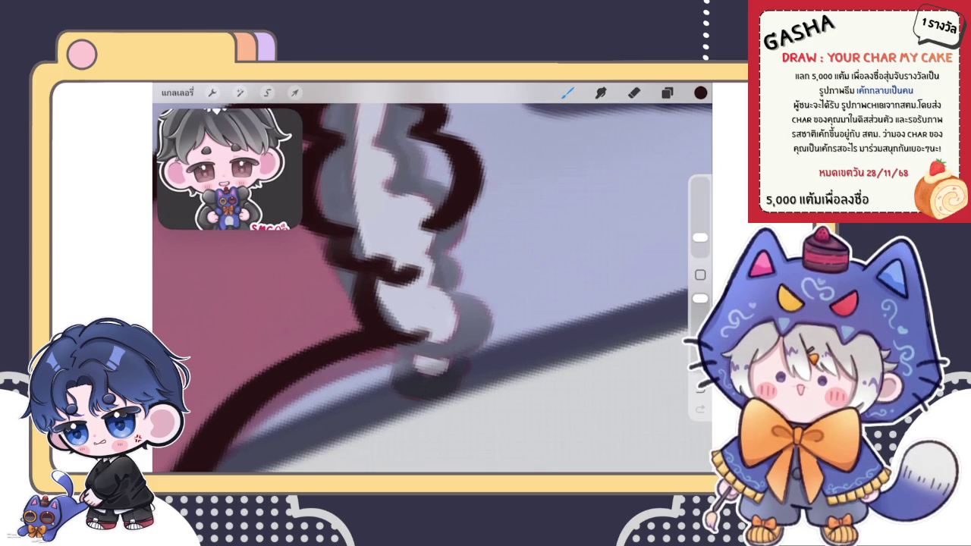
# Outline the shoe sole and fill in the bottom of the shoe outline
pyautogui.moveTo(419, 341); pyautogui.dragTo(476, 362)
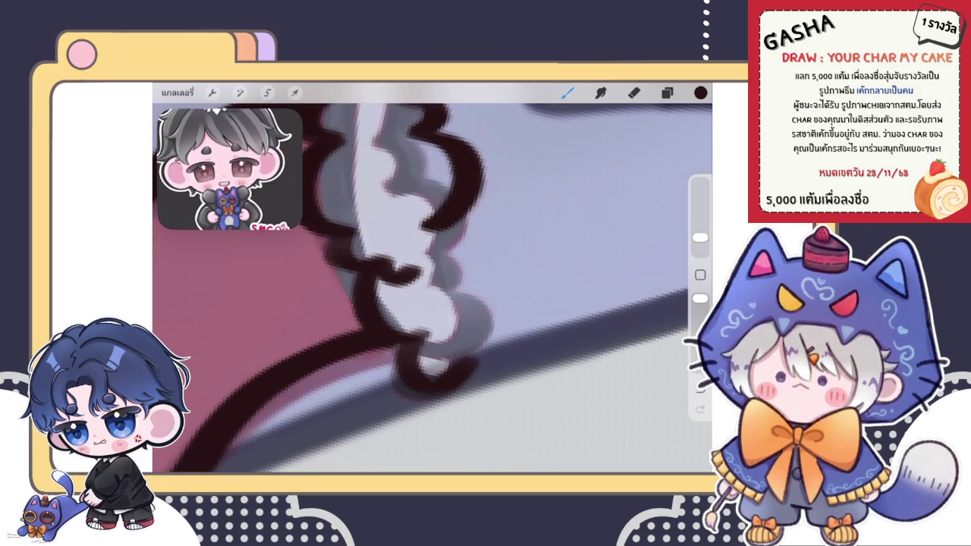
pyautogui.hotkey('ctrl', 'z')
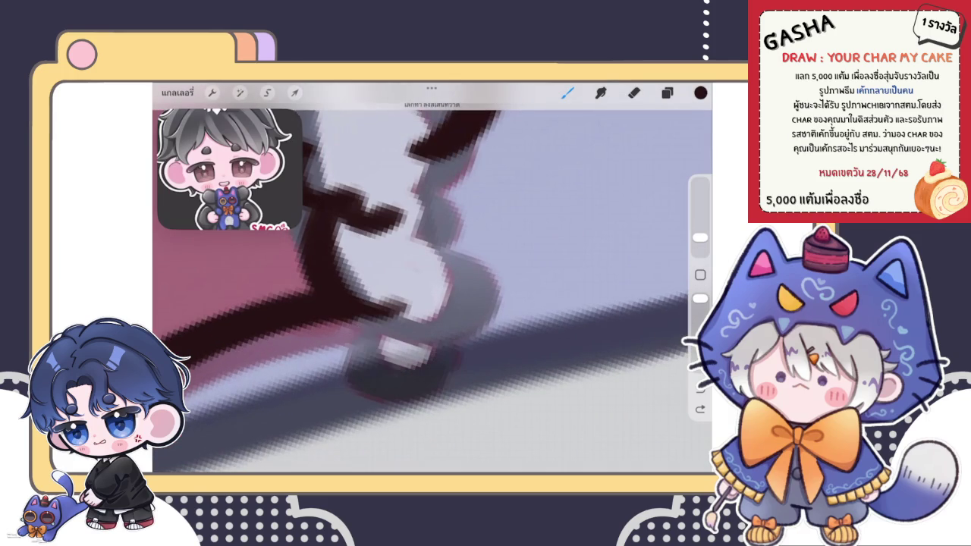
pyautogui.moveTo(355, 319); pyautogui.dragTo(461, 355)
pyautogui.moveTo(384, 371)
pyautogui.mouseDown()
pyautogui.moveTo(523, 304)
pyautogui.moveTo(508, 254)
pyautogui.mouseUp()
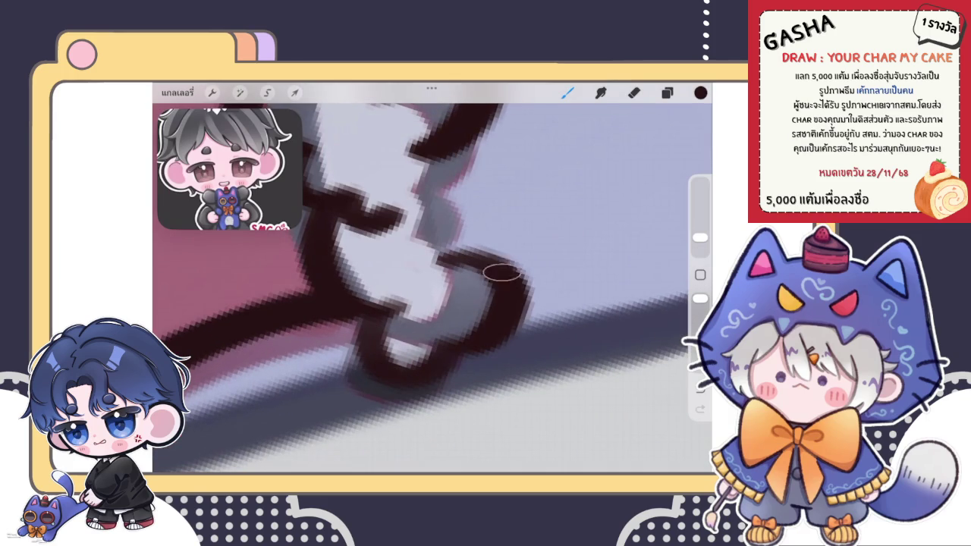
pyautogui.scroll(2, 432, 288)
pyautogui.scroll(2, 433, 288)
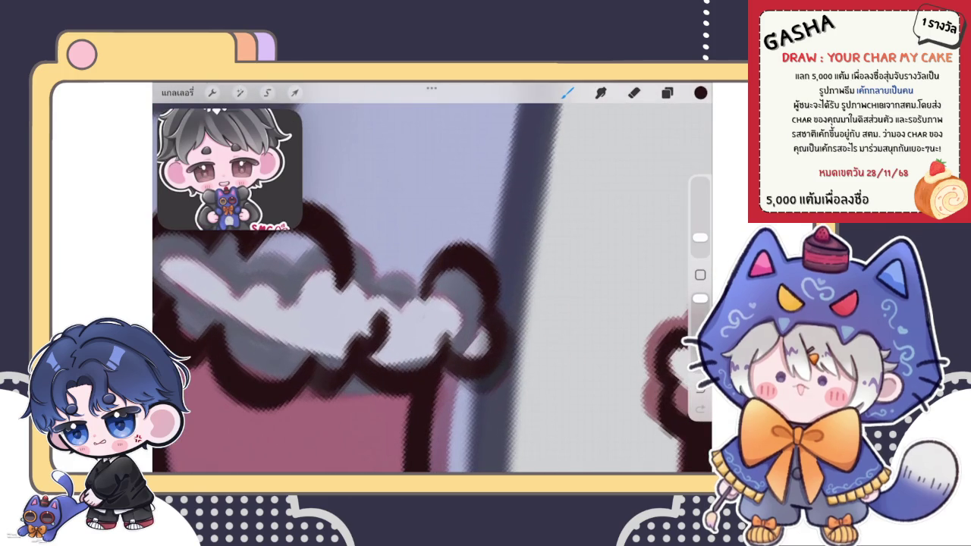
# Darken the dark outlines along the ruffled cuff trim
pyautogui.moveTo(349, 274)
pyautogui.mouseDown()
pyautogui.moveTo(388, 254)
pyautogui.moveTo(402, 262)
pyautogui.mouseUp()
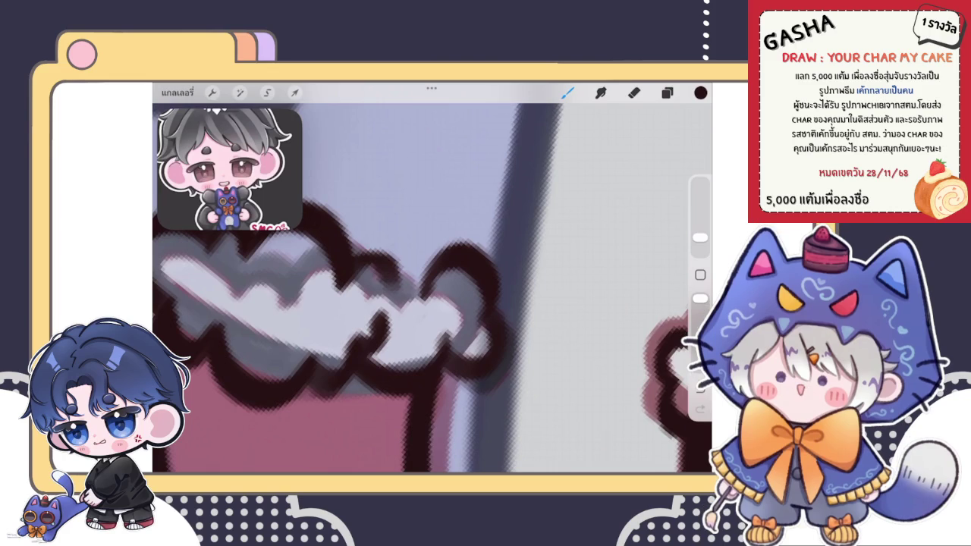
pyautogui.scroll(-2, 433, 288)
pyautogui.scroll(2, 432, 288)
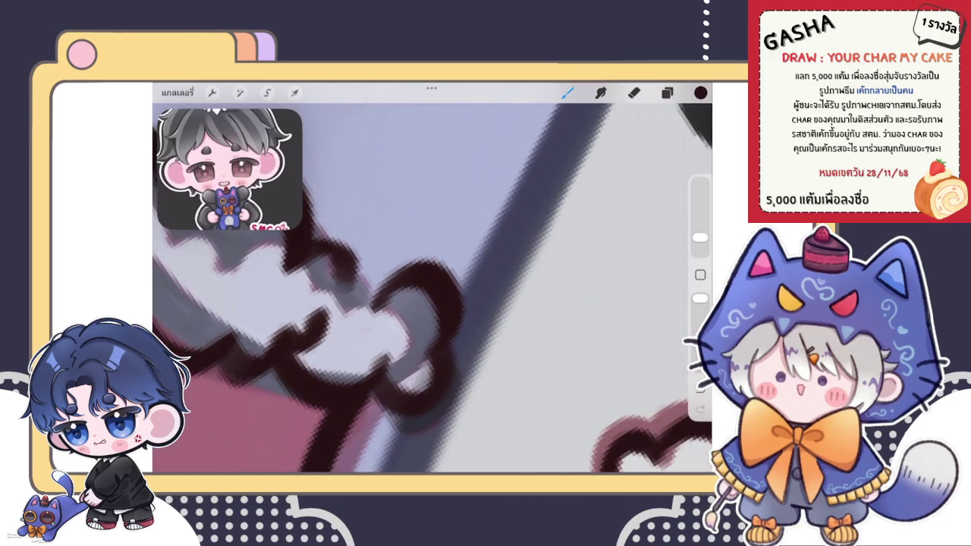
pyautogui.hotkey('ctrl', 'z')
pyautogui.scroll(2, 433, 289)
pyautogui.moveTo(356, 304); pyautogui.dragTo(413, 262)
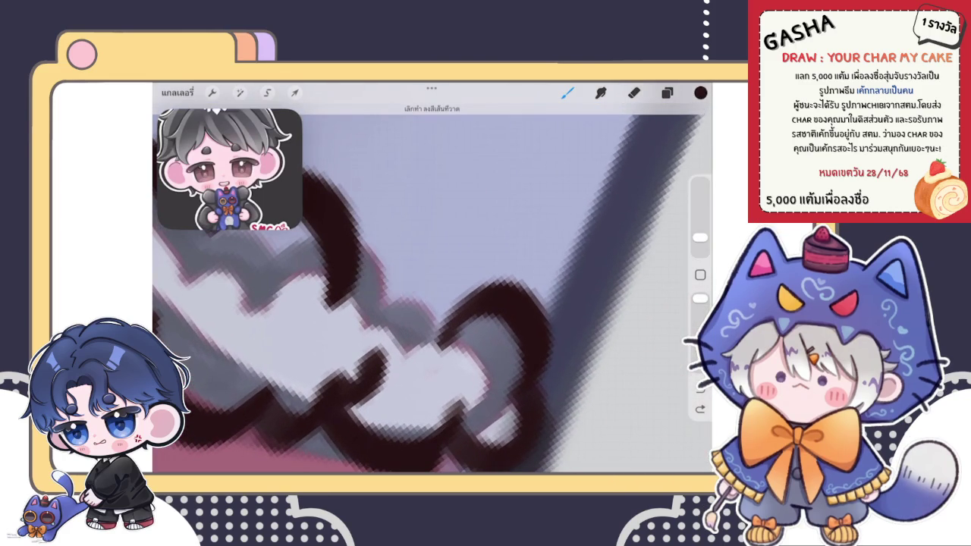
pyautogui.moveTo(341, 294)
pyautogui.mouseDown()
pyautogui.moveTo(399, 287)
pyautogui.moveTo(421, 301)
pyautogui.moveTo(333, 277)
pyautogui.mouseUp()
pyautogui.moveTo(403, 288); pyautogui.dragTo(323, 273)
pyautogui.scroll(-3, 432, 288)
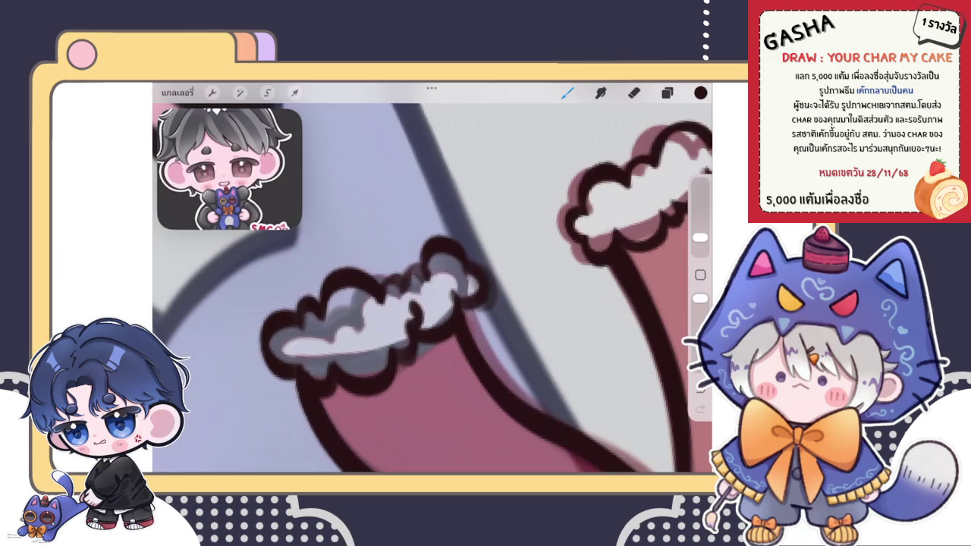
pyautogui.scroll(1, 433, 288)
pyautogui.scroll(2, 433, 278)
pyautogui.scroll(2, 433, 278)
pyautogui.scroll(2, 432, 277)
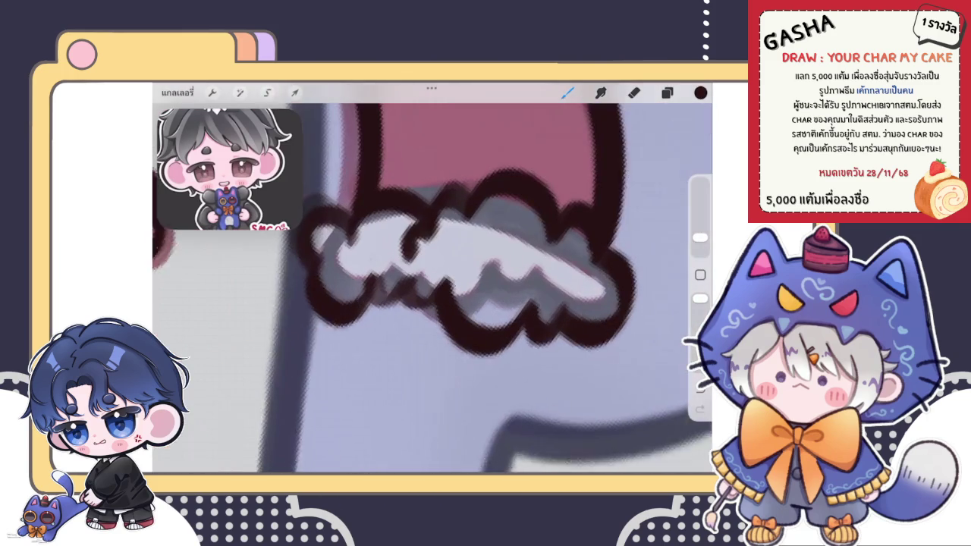
# Darken the grey shading under the cuff, erase one patch lighter, and return to Brush
pyautogui.moveTo(370, 292); pyautogui.dragTo(439, 318)
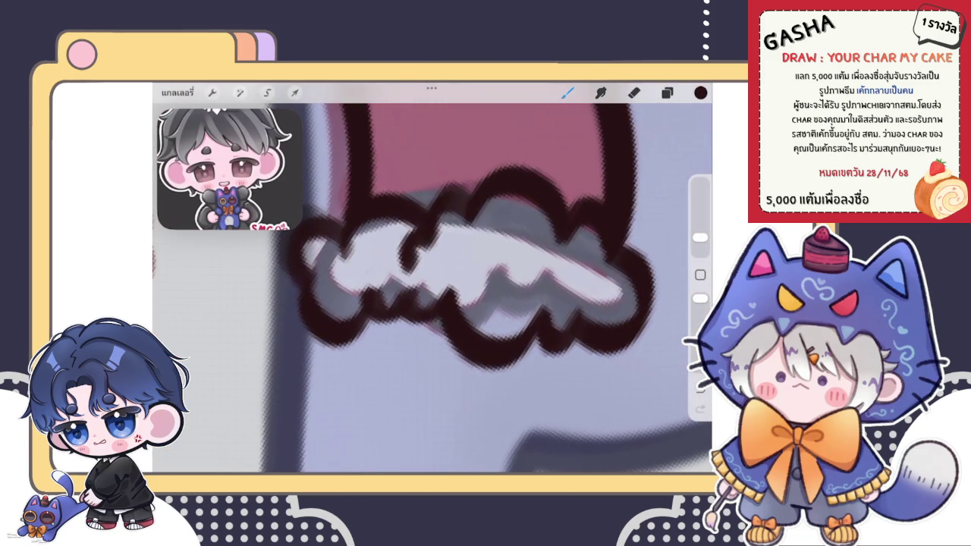
pyautogui.press('e')
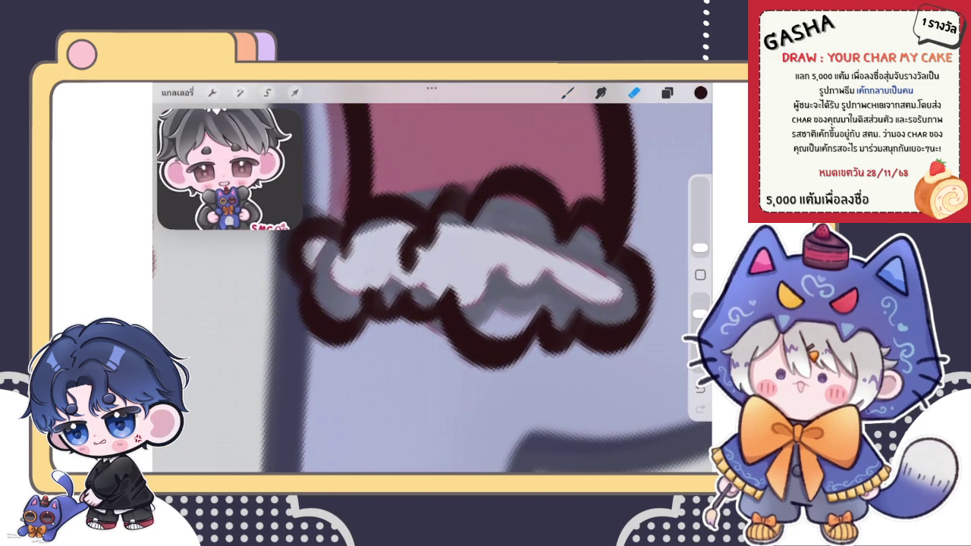
pyautogui.moveTo(374, 302)
pyautogui.mouseDown()
pyautogui.moveTo(399, 276)
pyautogui.moveTo(451, 251)
pyautogui.moveTo(448, 213)
pyautogui.moveTo(455, 228)
pyautogui.mouseUp()
pyautogui.press('b')
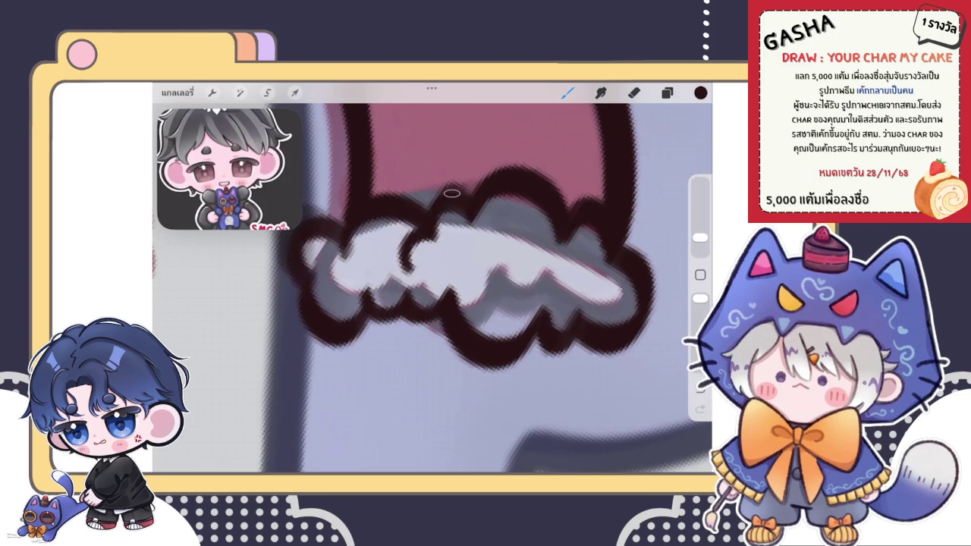
pyautogui.scroll(-3, 433, 277)
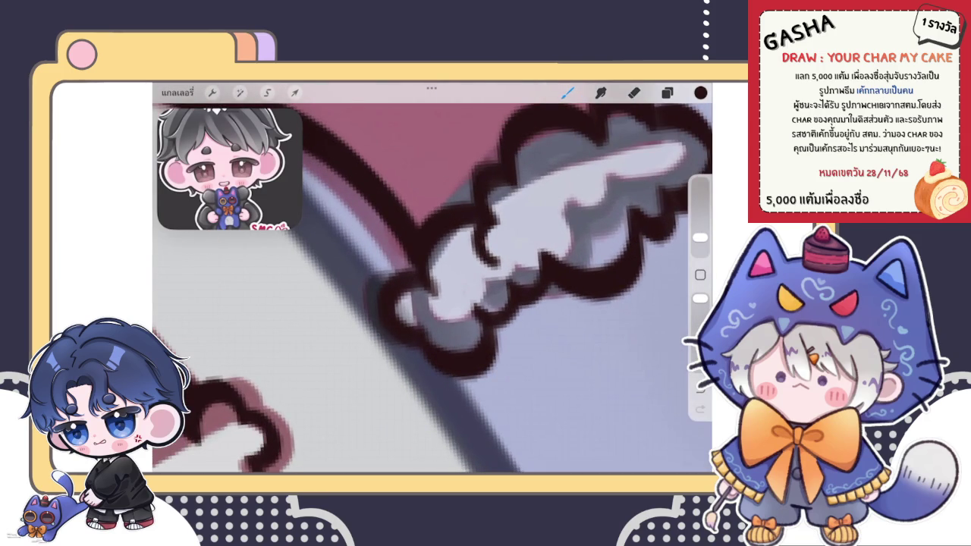
pyautogui.scroll(-3, 432, 277)
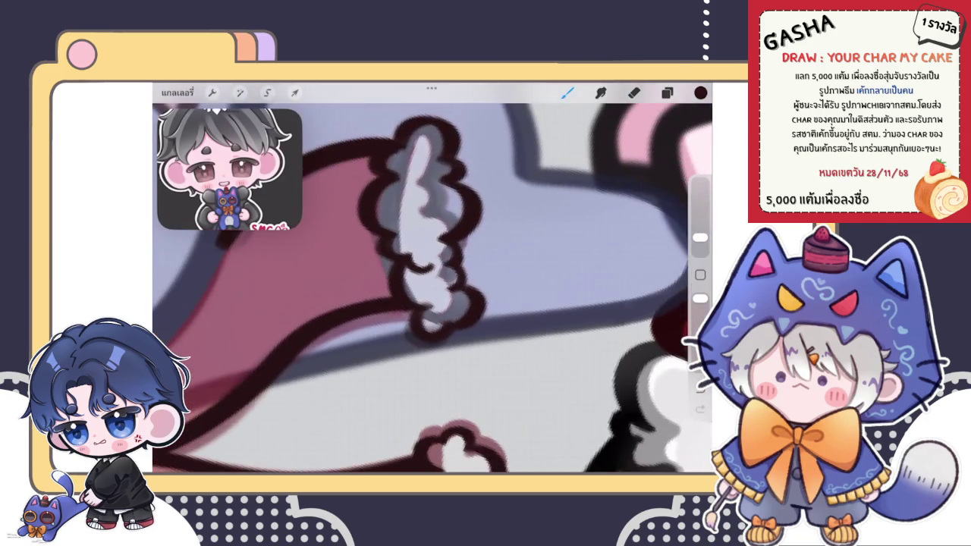
pyautogui.scroll(-3, 432, 278)
pyautogui.scroll(-2, 432, 278)
pyautogui.scroll(-1, 432, 278)
pyautogui.scroll(5, 432, 277)
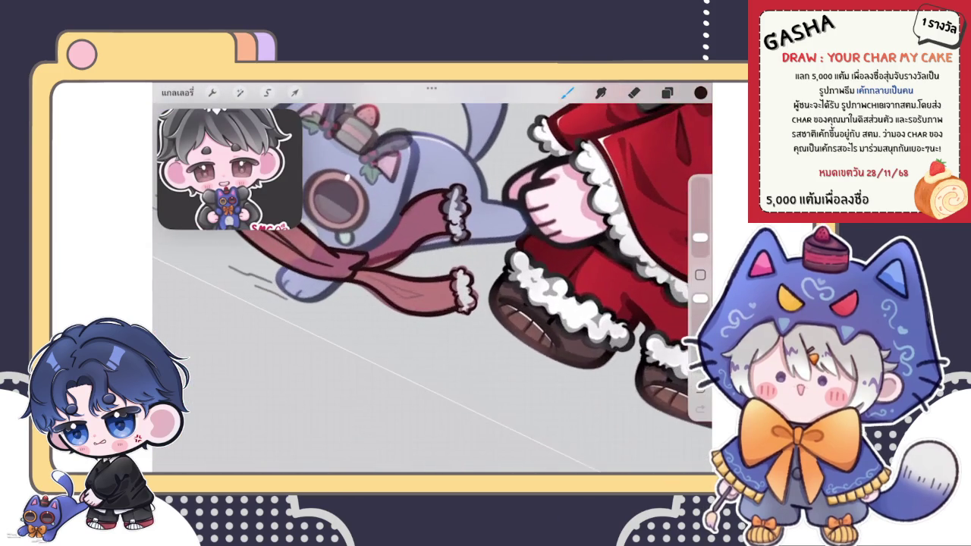
pyautogui.scroll(3, 433, 277)
# Make the fluffy trim layer visible and select the layer below it
pyautogui.click(667, 92)
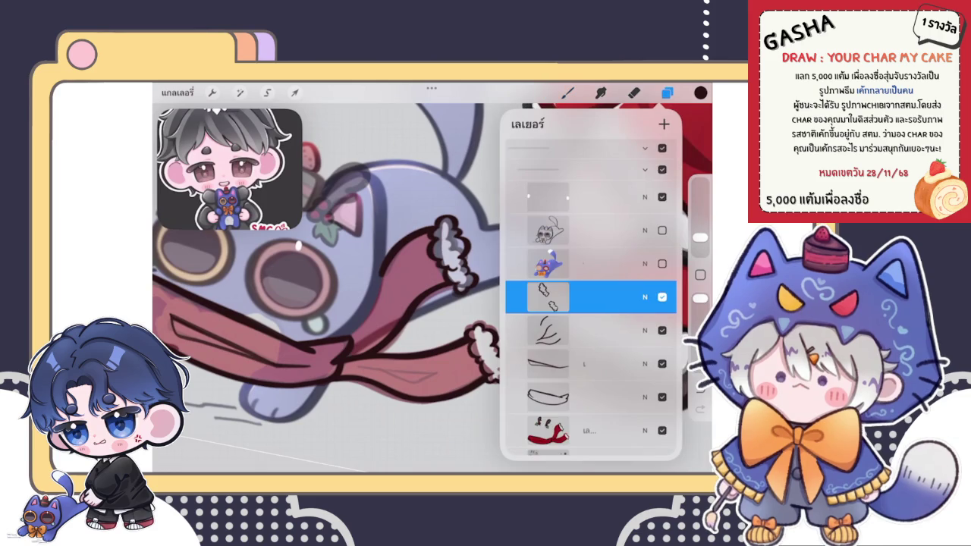
pyautogui.click(662, 296)
pyautogui.scroll(-3, 432, 254)
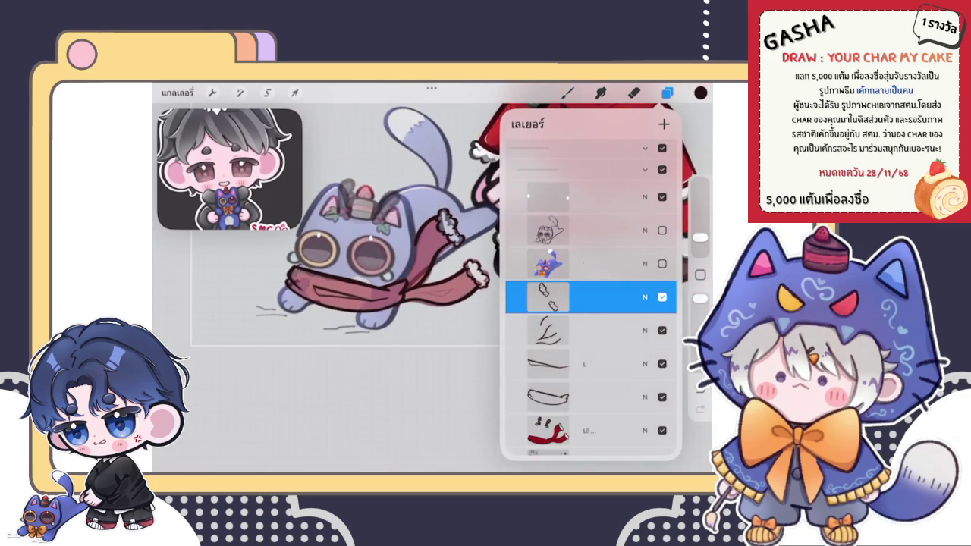
pyautogui.click(577, 330)
# Switch to the Eraser and tidy up around the cat drawing
pyautogui.click(634, 92)
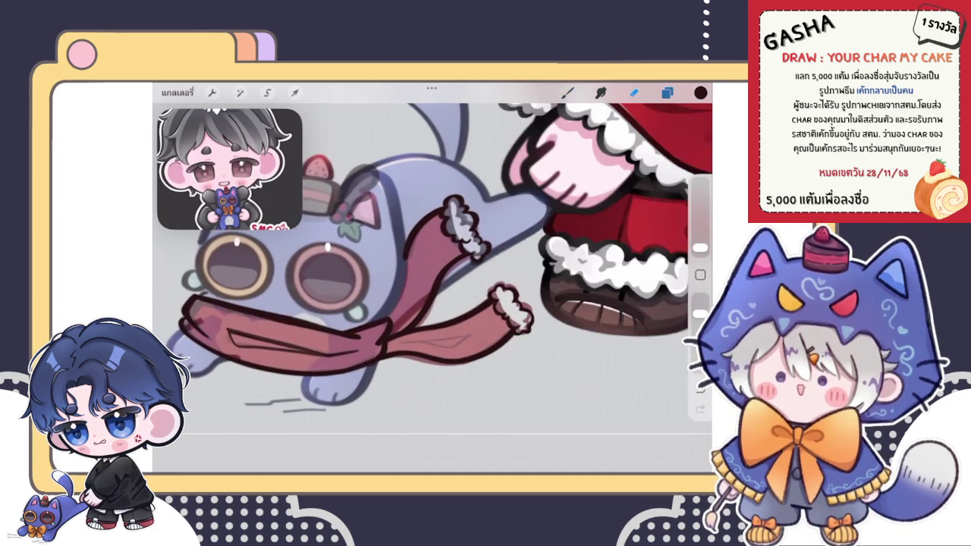
pyautogui.scroll(5, 432, 278)
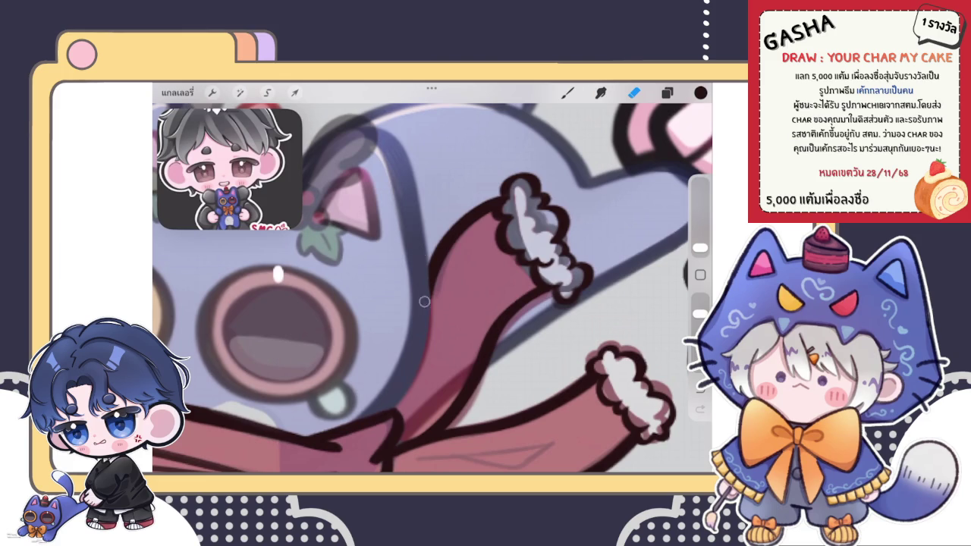
pyautogui.scroll(-5, 424, 301)
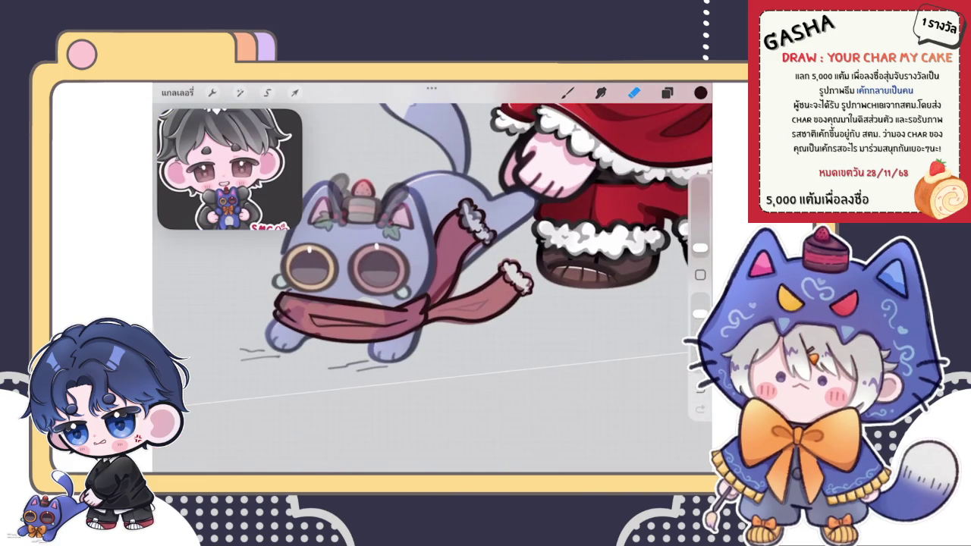
pyautogui.scroll(-5, 433, 258)
pyautogui.scroll(3, 395, 266)
pyautogui.scroll(2, 395, 266)
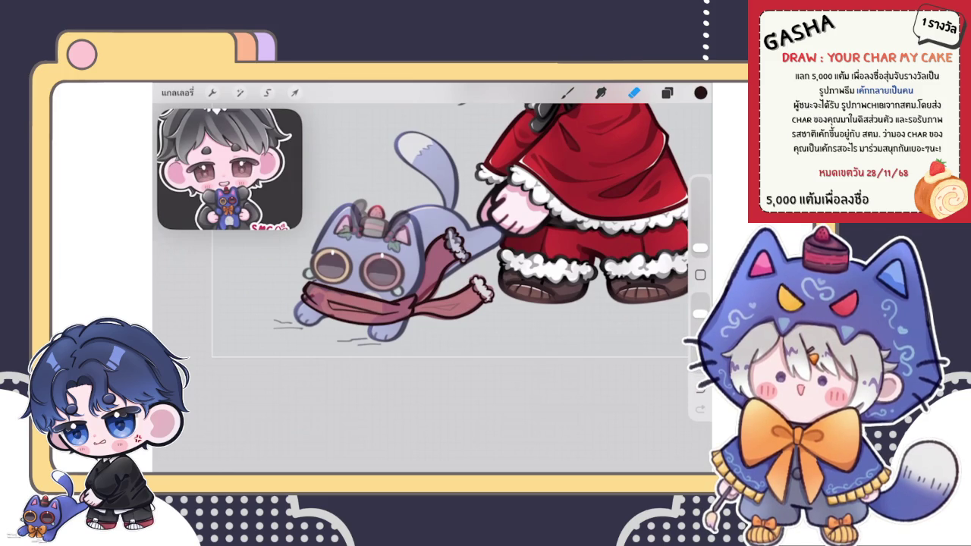
pyautogui.click(667, 92)
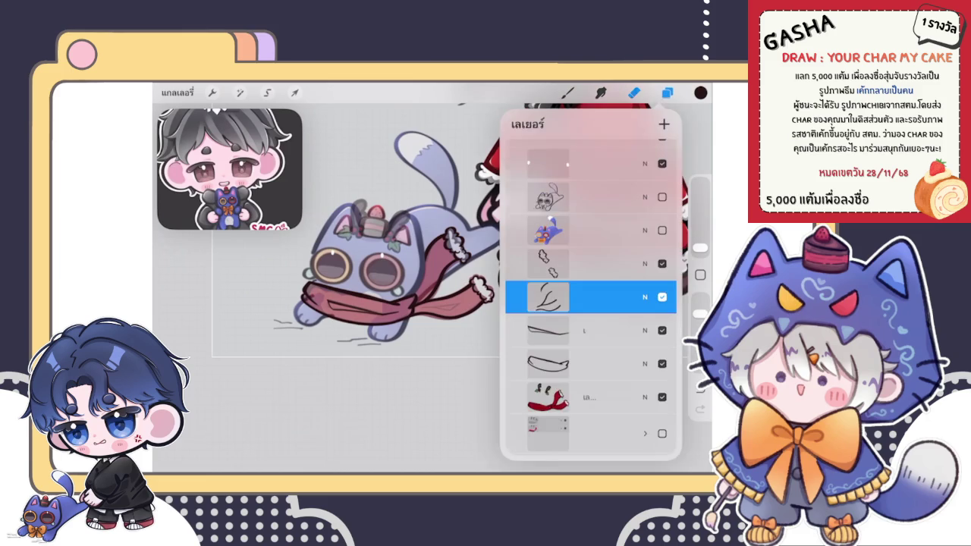
# Select the fluffy trim layer together with the three line layers beneath it
pyautogui.click(667, 92)
pyautogui.scroll(5, 389, 283)
pyautogui.scroll(-5, 433, 228)
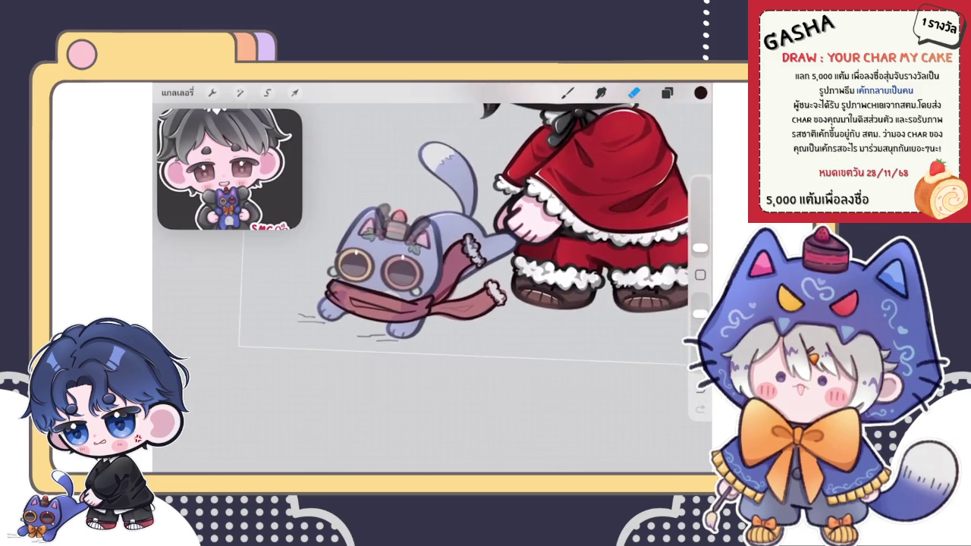
pyautogui.scroll(-2, 432, 228)
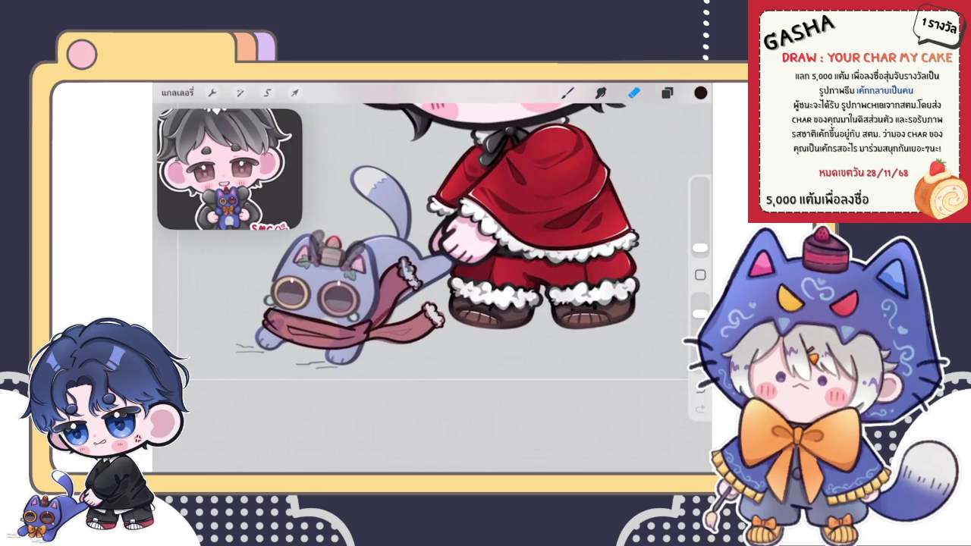
pyautogui.click(667, 92)
pyautogui.click(591, 263)
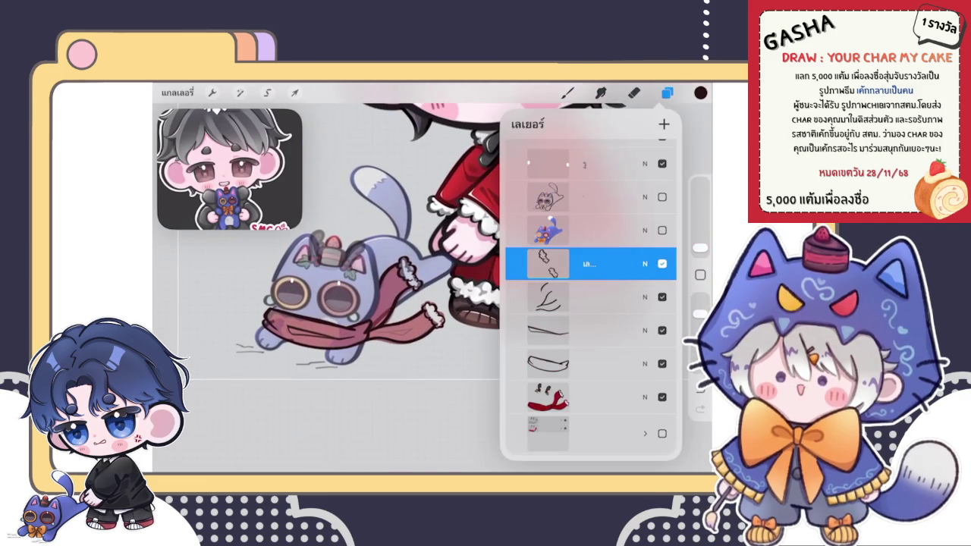
pyautogui.moveTo(531, 297); pyautogui.dragTo(607, 297)
pyautogui.moveTo(532, 330); pyautogui.dragTo(607, 330)
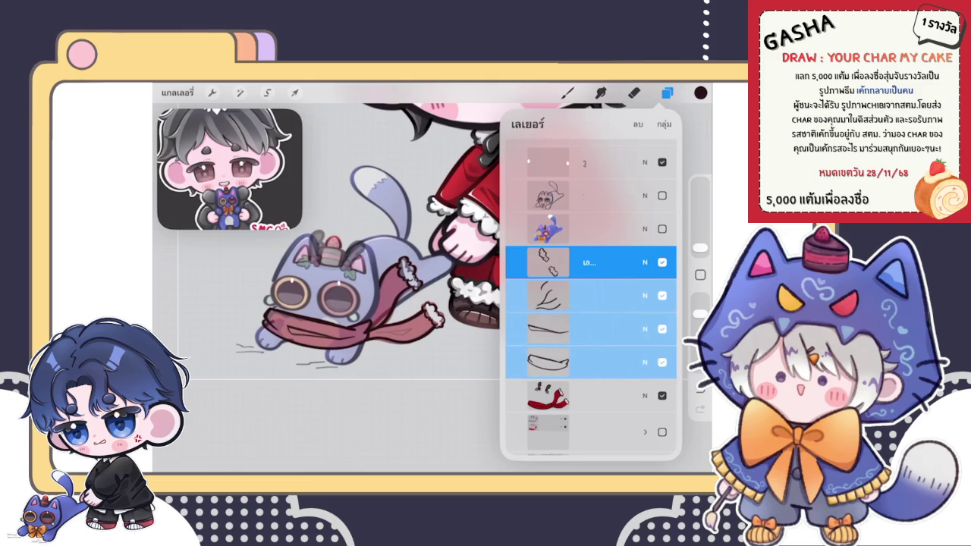
pyautogui.moveTo(531, 364); pyautogui.dragTo(607, 363)
# Group the four selected layers, collapse the group, and add a new empty layer above
pyautogui.click(630, 123)
pyautogui.click(592, 255)
pyautogui.click(644, 255)
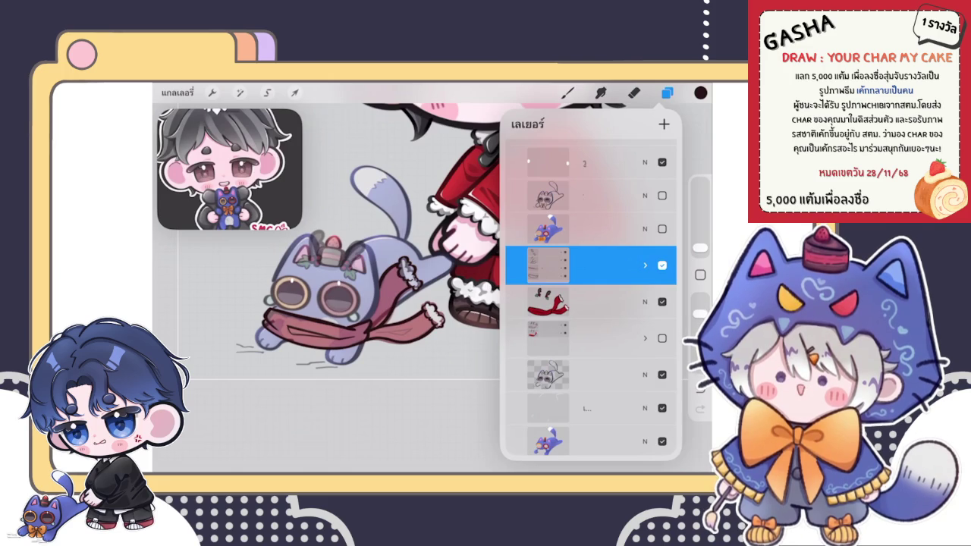
pyautogui.click(664, 123)
pyautogui.click(634, 92)
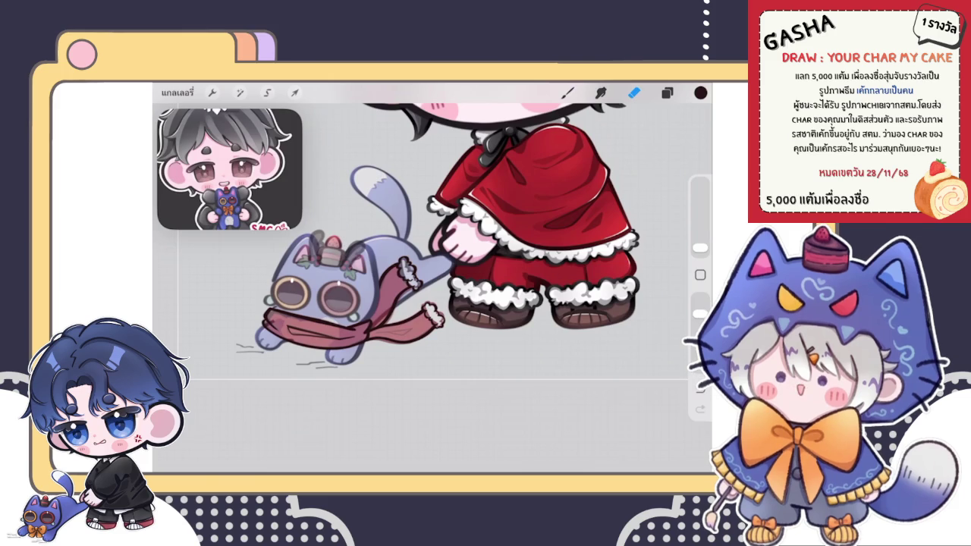
pyautogui.click(667, 92)
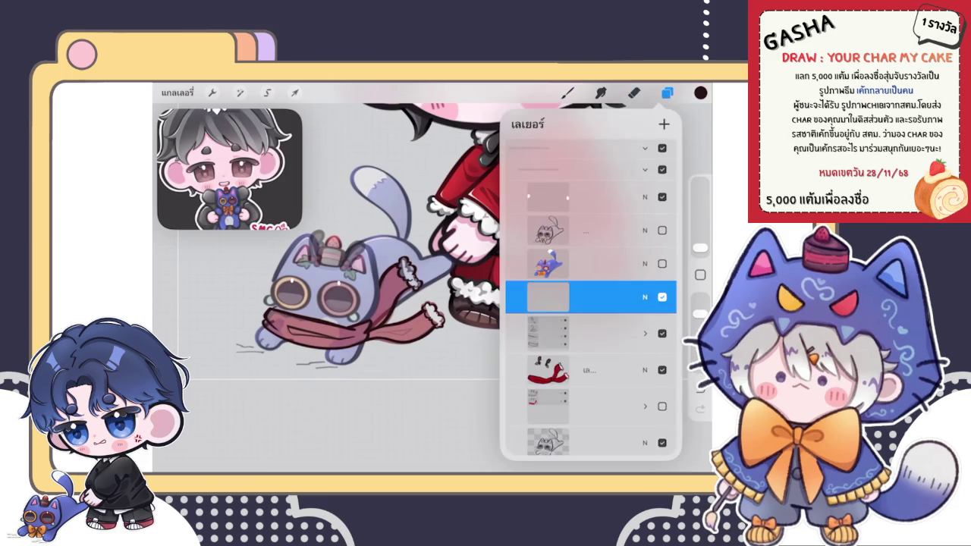
pyautogui.click(567, 92)
# Ink a dark ring around the first pink cherry, undoing the too-thick pass
pyautogui.scroll(3, 432, 280)
pyautogui.scroll(3, 432, 281)
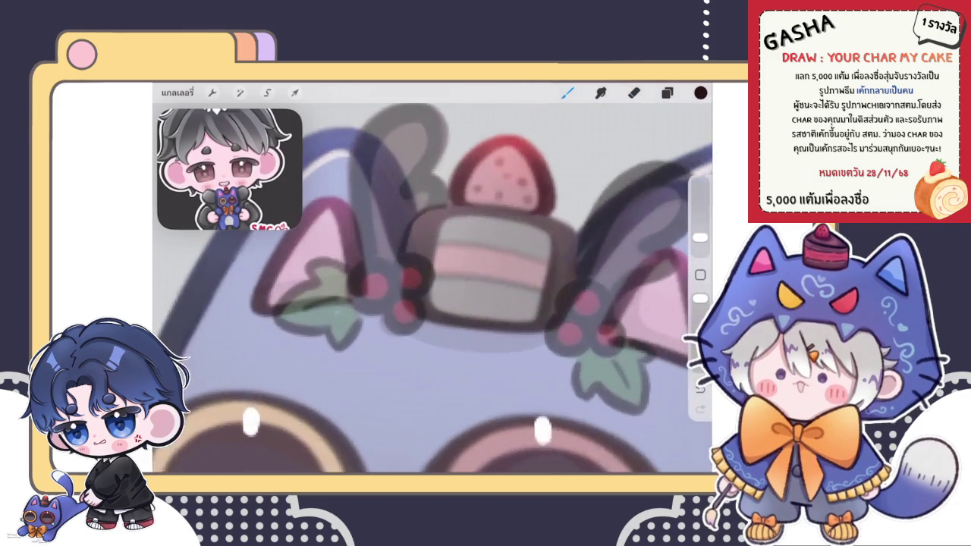
pyautogui.scroll(3, 432, 280)
pyautogui.moveTo(444, 244)
pyautogui.mouseDown()
pyautogui.moveTo(451, 300)
pyautogui.moveTo(395, 323)
pyautogui.mouseUp()
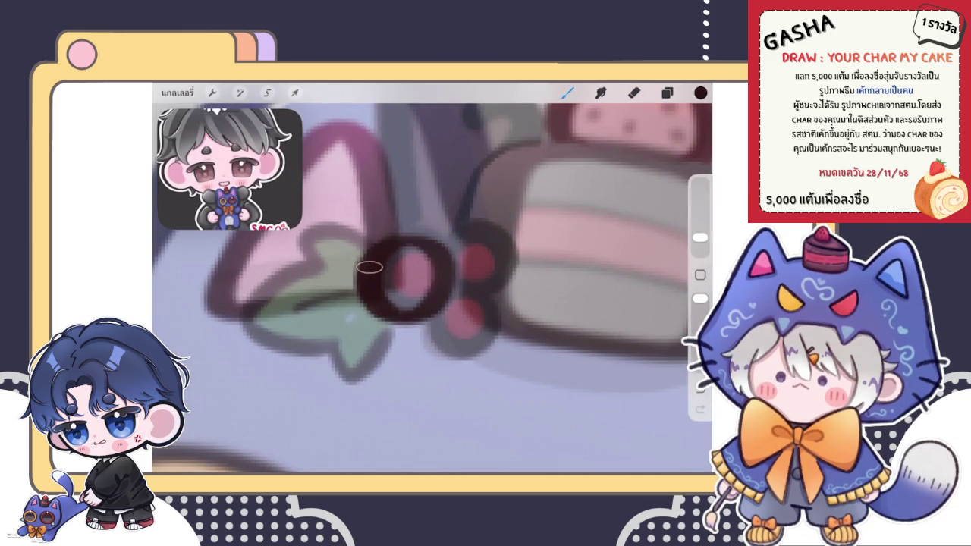
pyautogui.moveTo(456, 273); pyautogui.dragTo(380, 318)
pyautogui.moveTo(357, 266)
pyautogui.mouseDown()
pyautogui.moveTo(439, 261)
pyautogui.moveTo(369, 273)
pyautogui.mouseUp()
pyautogui.moveTo(425, 237)
pyautogui.mouseDown()
pyautogui.moveTo(397, 310)
pyautogui.moveTo(429, 243)
pyautogui.mouseUp()
pyautogui.hotkey('ctrl', 'z')
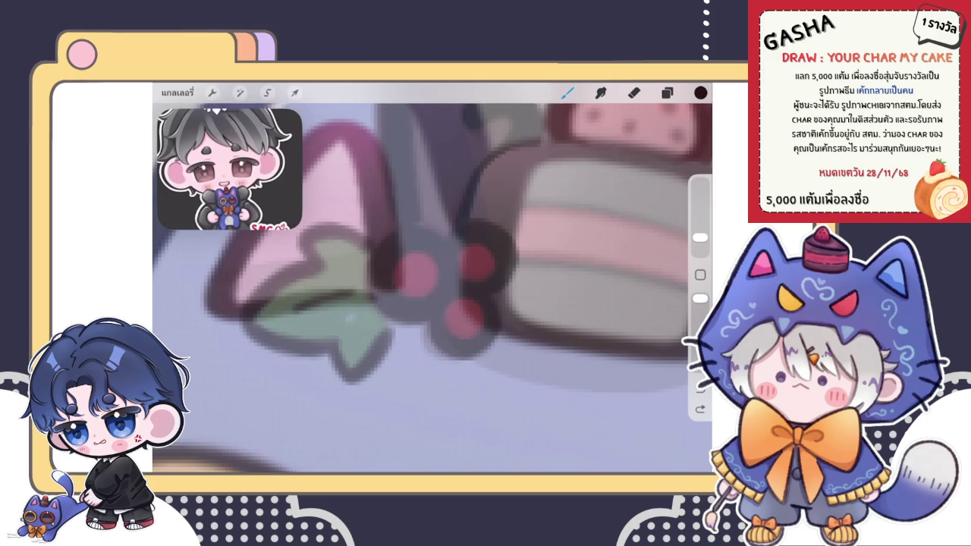
# Switch to a different inking brush and redraw the first ring as a QuickShape circle
pyautogui.click(568, 91)
pyautogui.click(607, 256)
pyautogui.click(379, 342)
pyautogui.moveTo(410, 311); pyautogui.dragTo(447, 289)
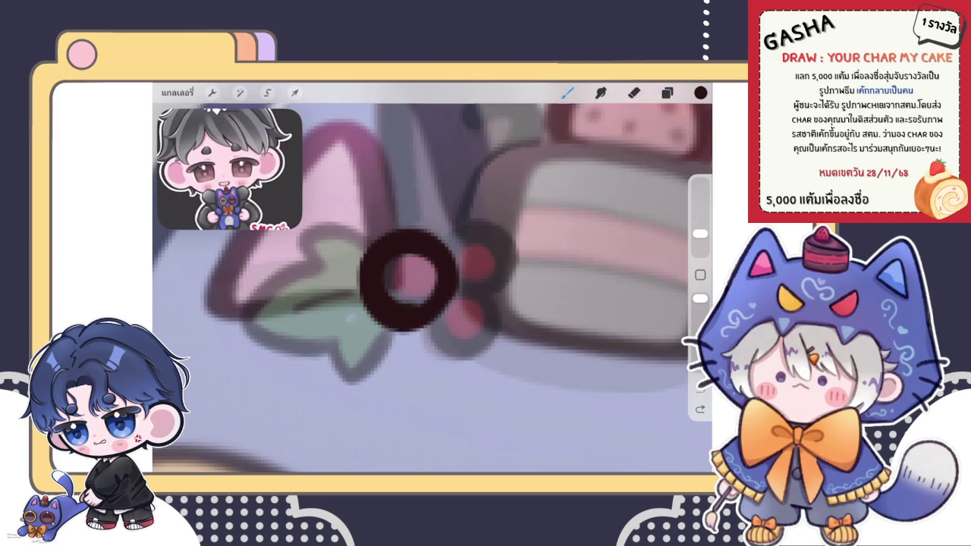
pyautogui.hotkey('ctrl', 'z')
pyautogui.moveTo(408, 311)
pyautogui.mouseDown()
pyautogui.moveTo(423, 230)
pyautogui.moveTo(430, 291)
pyautogui.mouseUp()
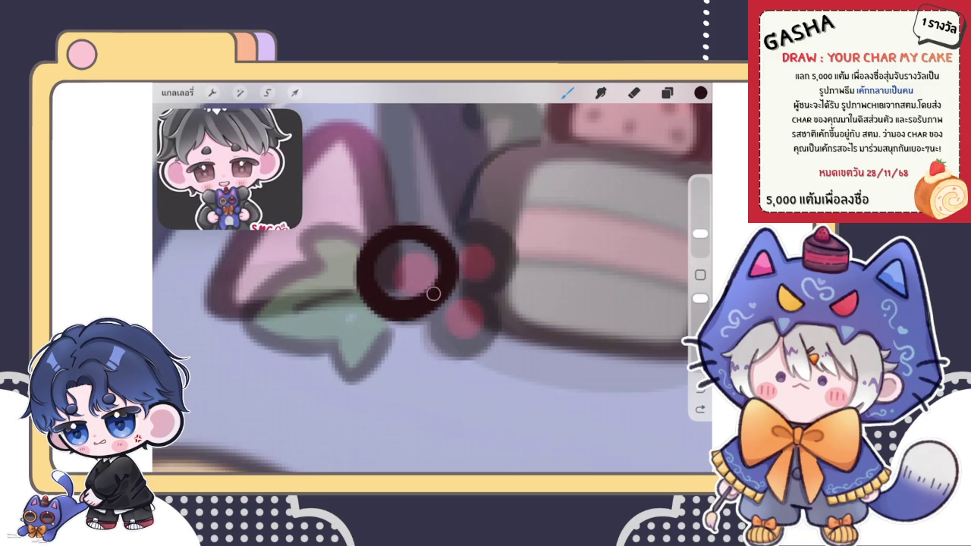
pyautogui.click(429, 110)
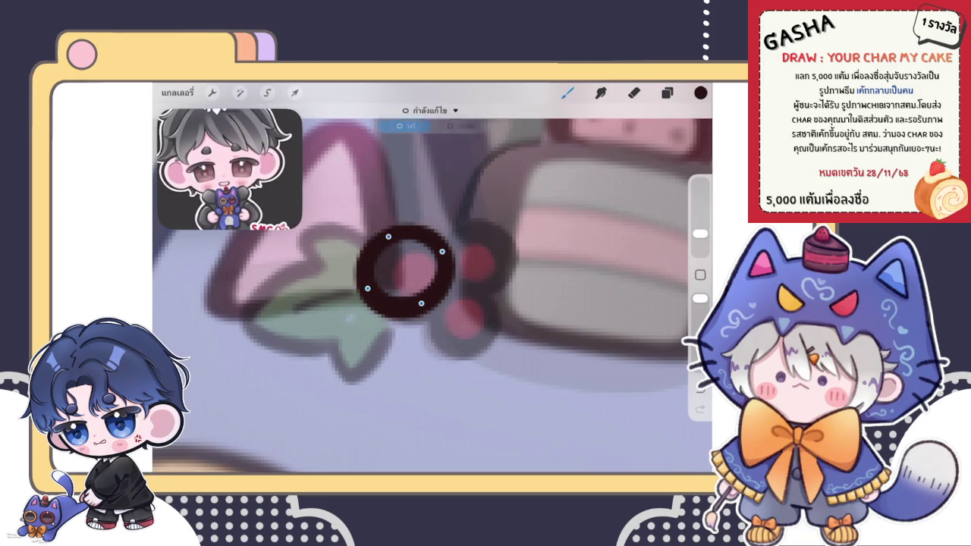
pyautogui.click(459, 135)
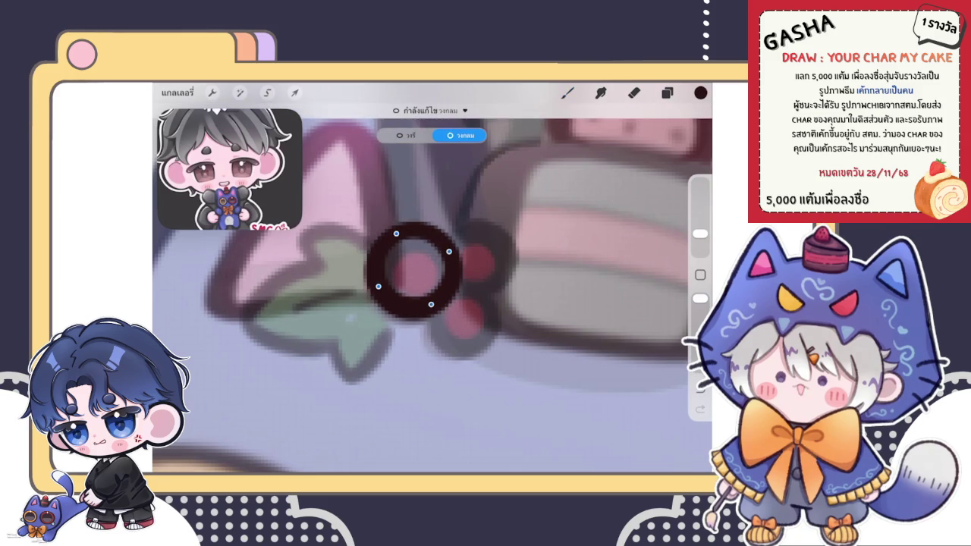
pyautogui.click(568, 93)
# Draw a ring around the lower cherry and snap it to a perfect circle
pyautogui.moveTo(447, 237); pyautogui.dragTo(452, 229)
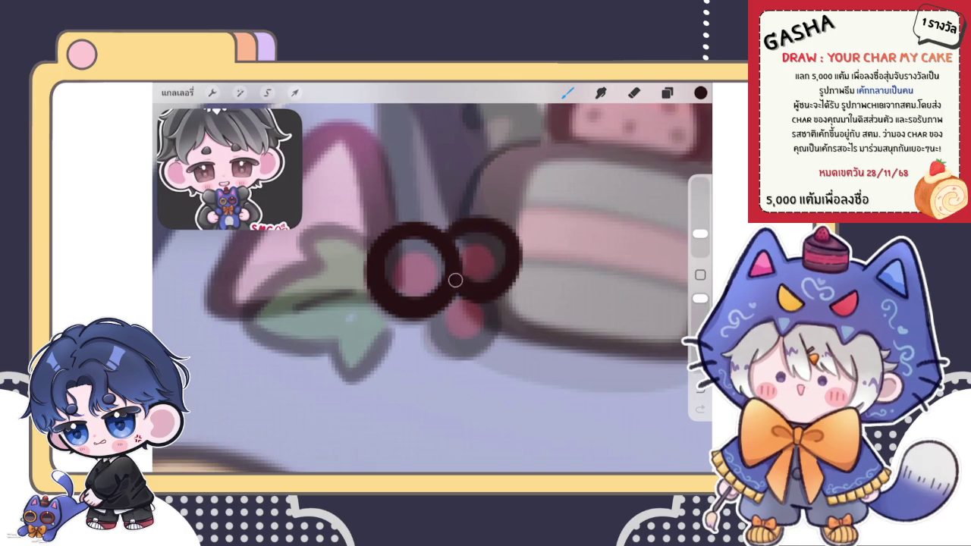
pyautogui.hotkey('ctrl', 'z')
pyautogui.scroll(2, 409, 251)
pyautogui.moveTo(378, 307)
pyautogui.mouseDown()
pyautogui.moveTo(432, 355)
pyautogui.moveTo(405, 274)
pyautogui.mouseUp()
pyautogui.hotkey('ctrl', 'z')
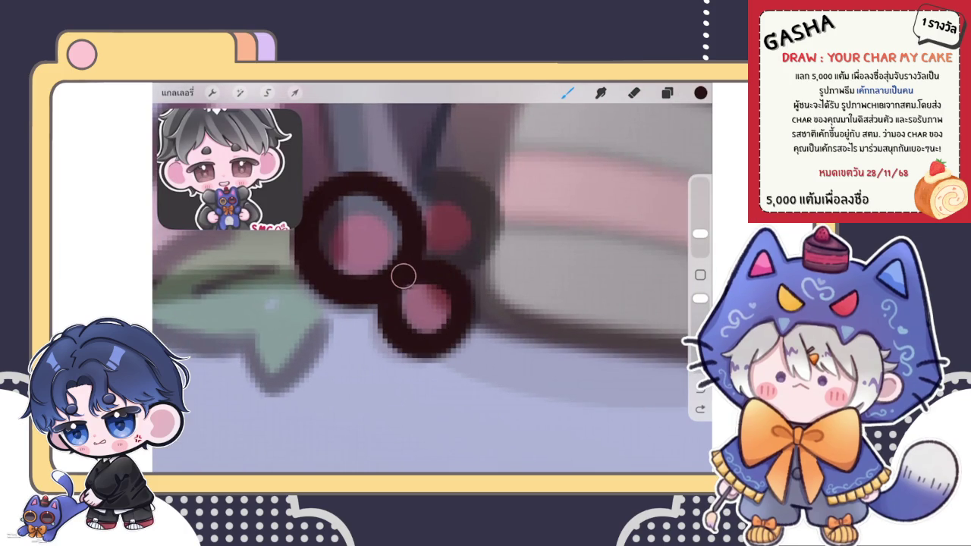
pyautogui.click(432, 109)
pyautogui.click(460, 135)
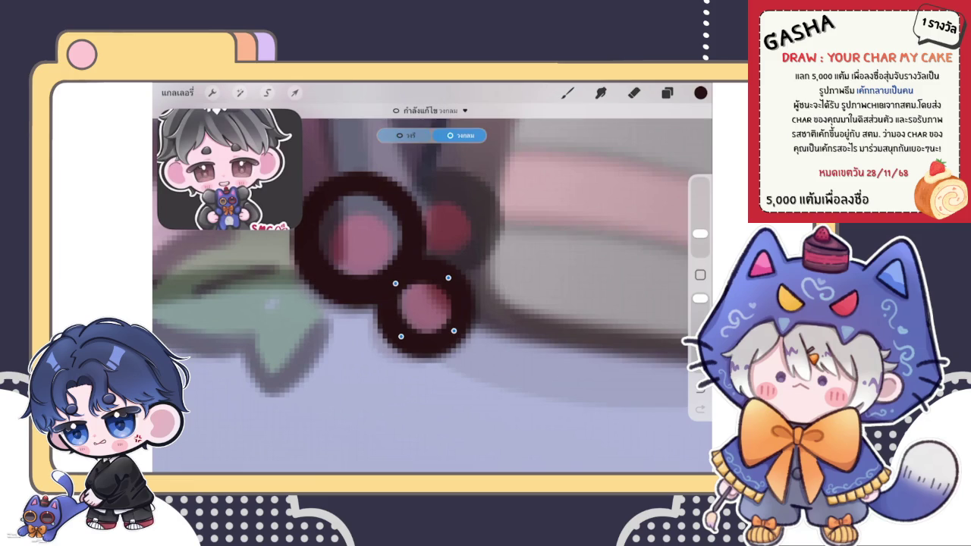
# Ring the upper-right cherry, redrawing it several times, and snap it into a circle
pyautogui.moveTo(481, 189); pyautogui.dragTo(478, 194)
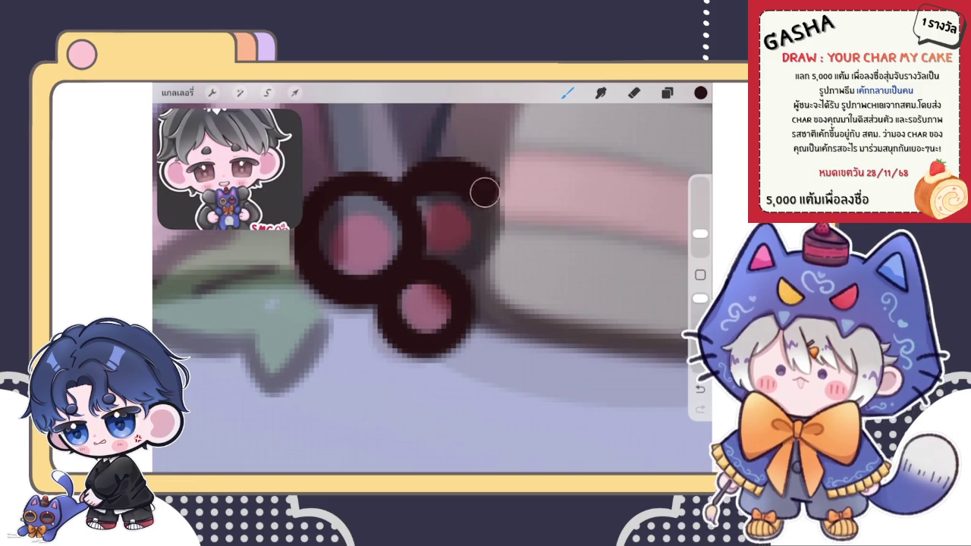
pyautogui.scroll(3, 432, 288)
pyautogui.hotkey('ctrl', 'z')
pyautogui.moveTo(379, 265)
pyautogui.mouseDown()
pyautogui.moveTo(387, 243)
pyautogui.moveTo(475, 297)
pyautogui.moveTo(416, 342)
pyautogui.mouseUp()
pyautogui.hotkey('ctrl', 'z')
pyautogui.moveTo(372, 273)
pyautogui.mouseDown()
pyautogui.moveTo(470, 228)
pyautogui.moveTo(431, 351)
pyautogui.mouseUp()
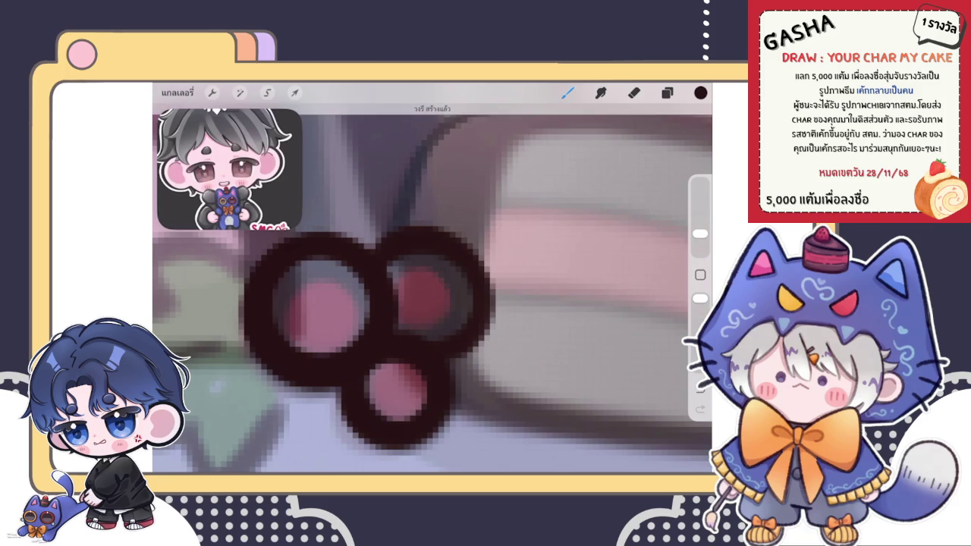
pyautogui.hotkey('ctrl', 'z')
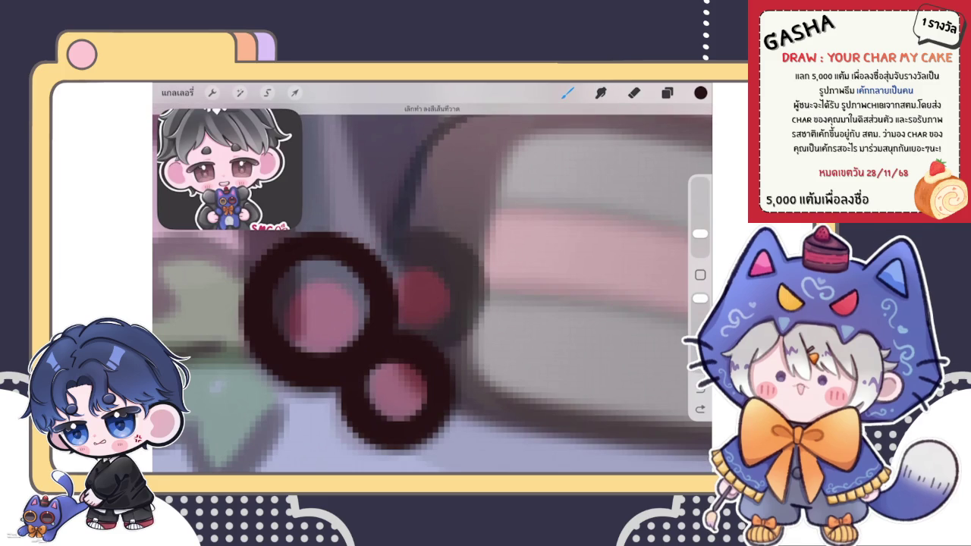
pyautogui.moveTo(395, 242)
pyautogui.mouseDown()
pyautogui.moveTo(430, 245)
pyautogui.moveTo(418, 346)
pyautogui.mouseUp()
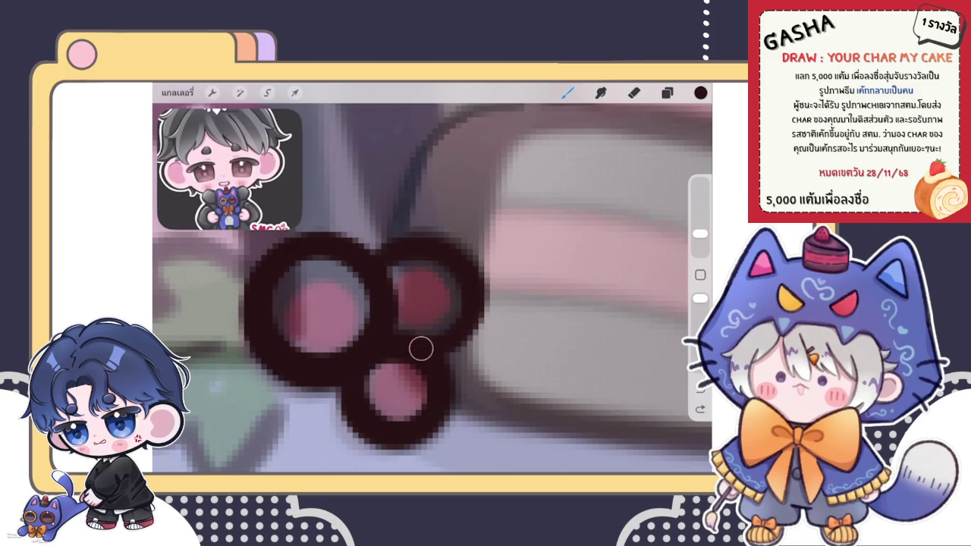
pyautogui.click(429, 111)
pyautogui.click(460, 135)
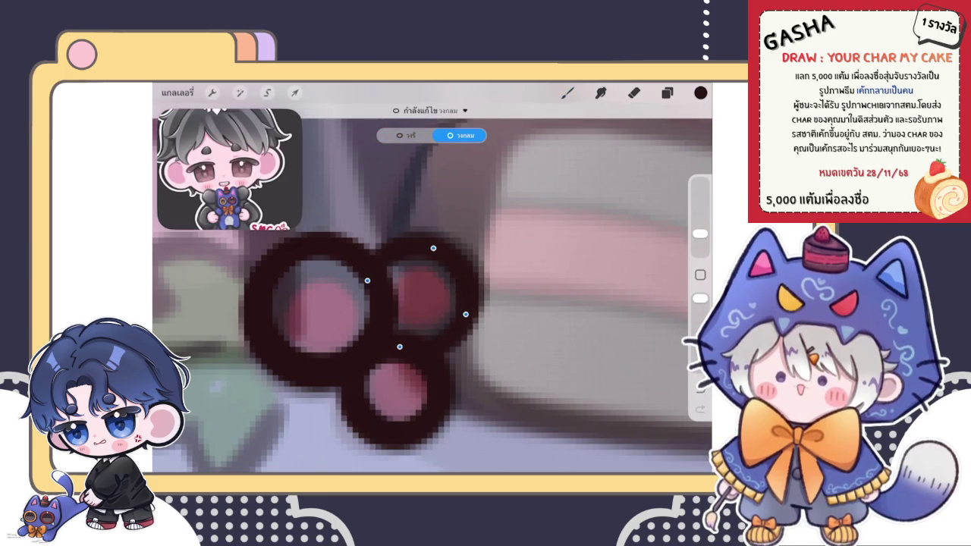
pyautogui.scroll(-5, 410, 281)
pyautogui.scroll(-3, 410, 281)
pyautogui.scroll(3, 410, 281)
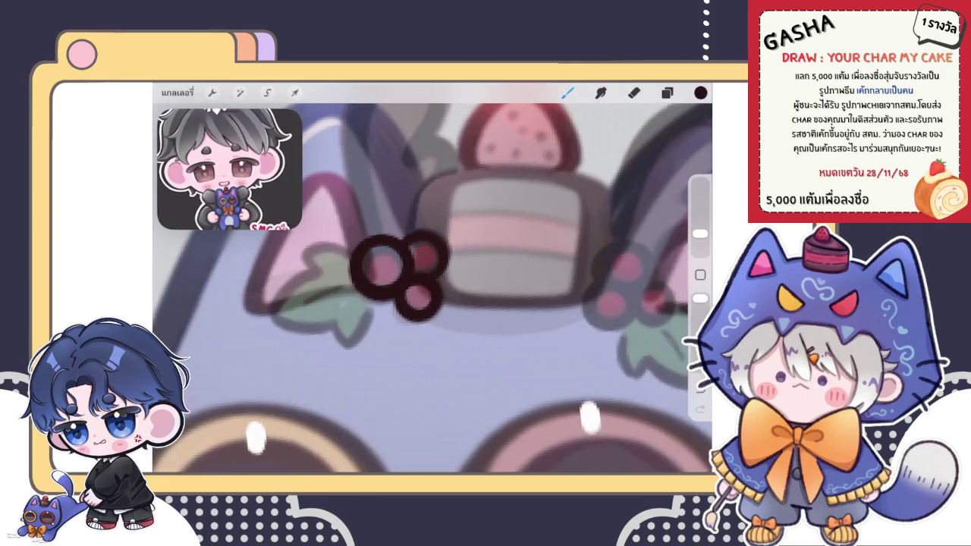
# Draw a ring around the left pink cherry and snap it into a perfect circle
pyautogui.scroll(5, 394, 281)
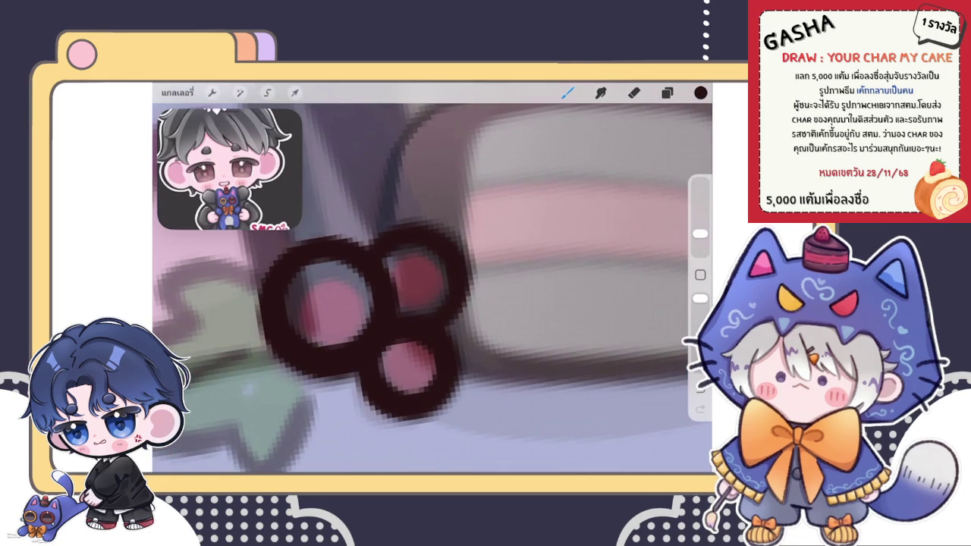
pyautogui.scroll(-3, 432, 281)
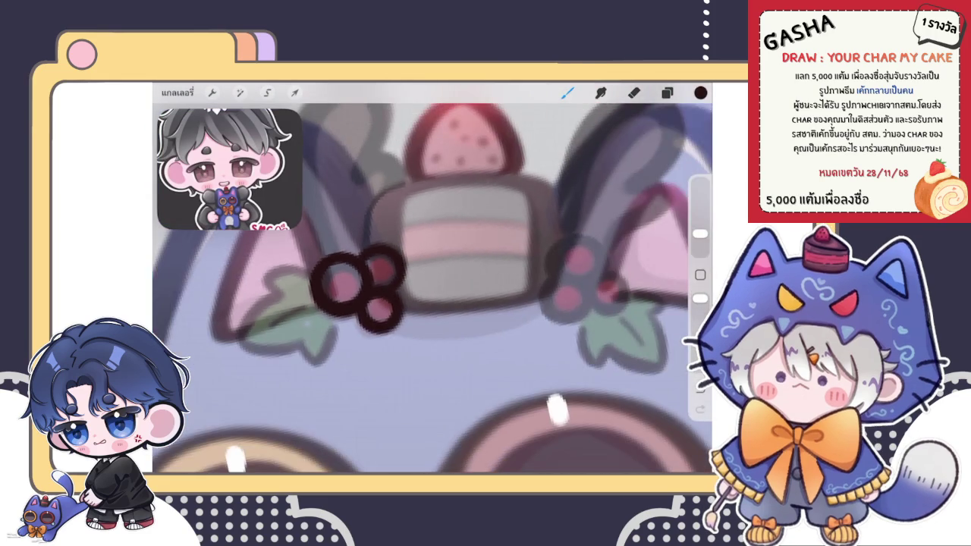
pyautogui.scroll(-2, 433, 281)
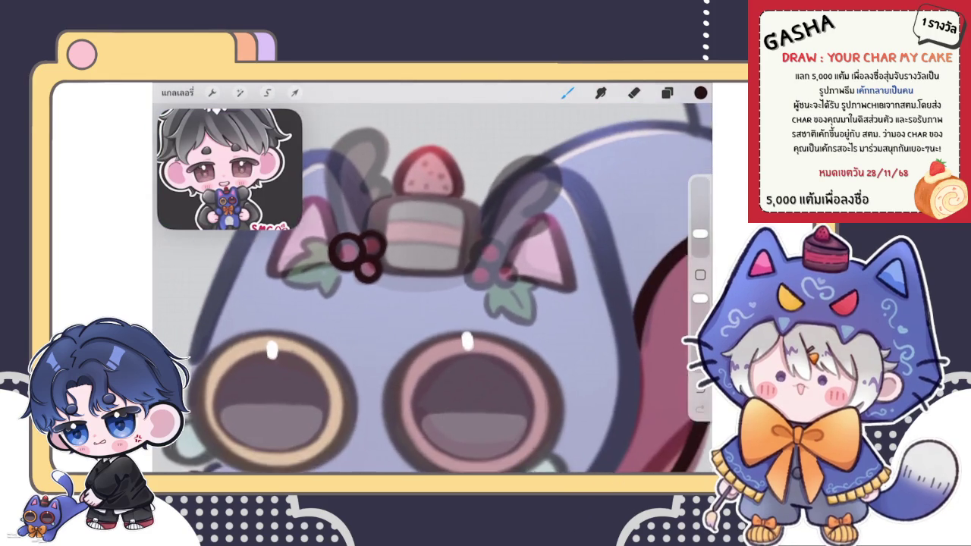
pyautogui.scroll(2, 433, 280)
pyautogui.scroll(2, 432, 281)
pyautogui.scroll(1, 440, 281)
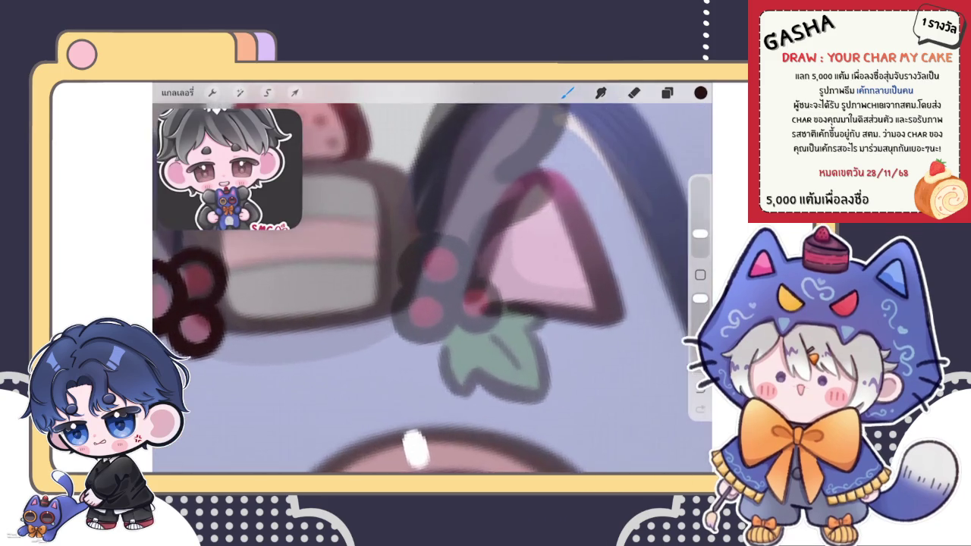
pyautogui.scroll(2, 440, 280)
pyautogui.scroll(2, 440, 281)
pyautogui.moveTo(384, 372)
pyautogui.mouseDown()
pyautogui.moveTo(472, 271)
pyautogui.moveTo(379, 342)
pyautogui.moveTo(486, 286)
pyautogui.moveTo(388, 362)
pyautogui.moveTo(437, 255)
pyautogui.mouseUp()
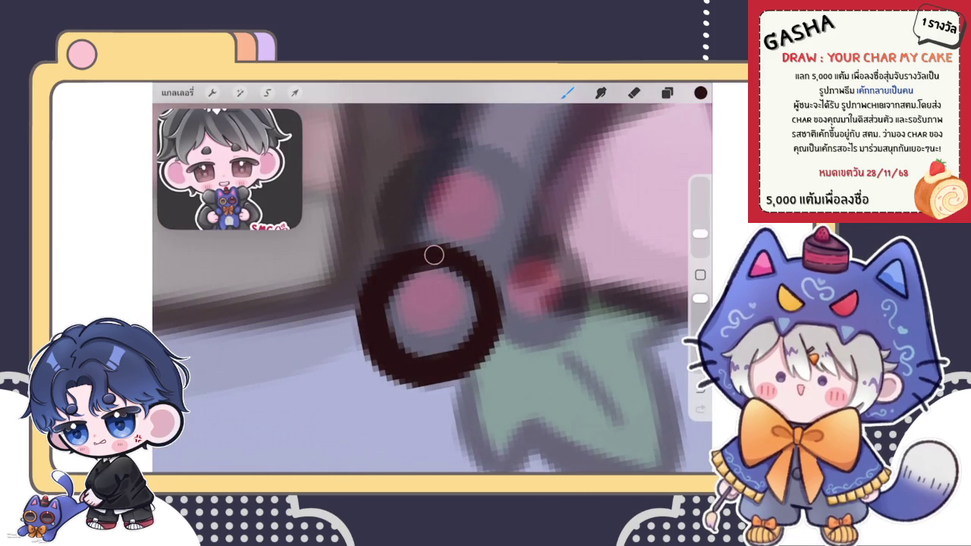
pyautogui.click(431, 110)
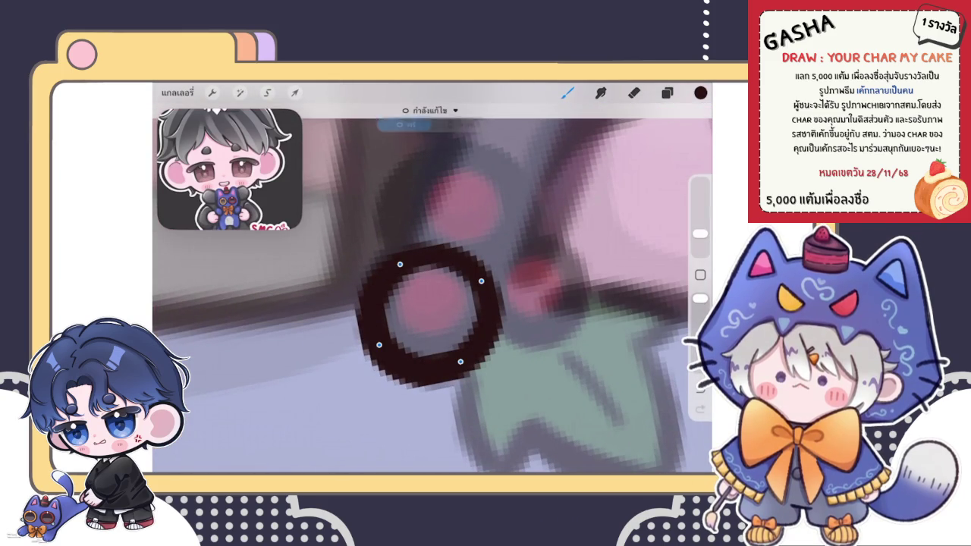
pyautogui.click(461, 135)
pyautogui.moveTo(429, 298); pyautogui.dragTo(420, 313)
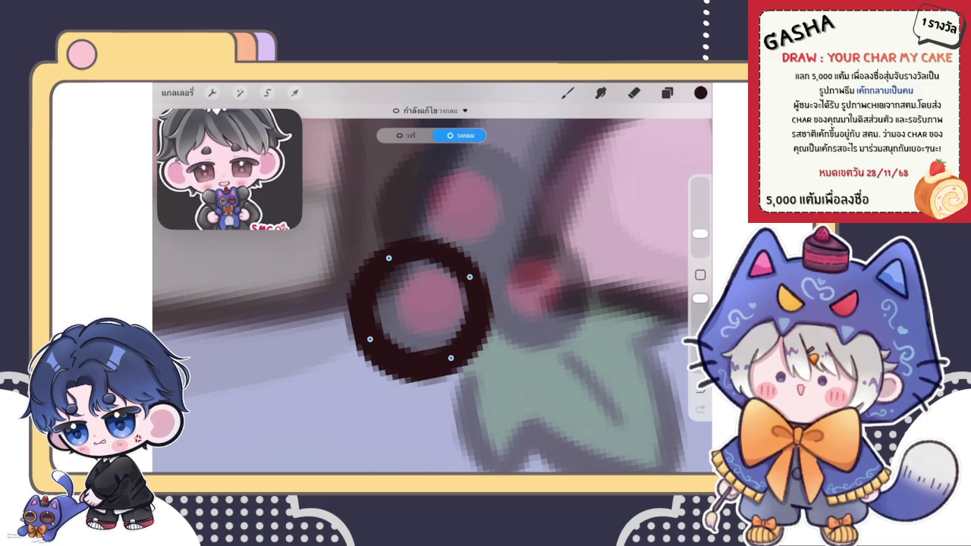
# Lasso the ring, then shrink and reposition it with Transform
pyautogui.click(267, 92)
pyautogui.moveTo(447, 183)
pyautogui.mouseDown()
pyautogui.moveTo(522, 381)
pyautogui.moveTo(444, 186)
pyautogui.mouseUp()
pyautogui.click(294, 92)
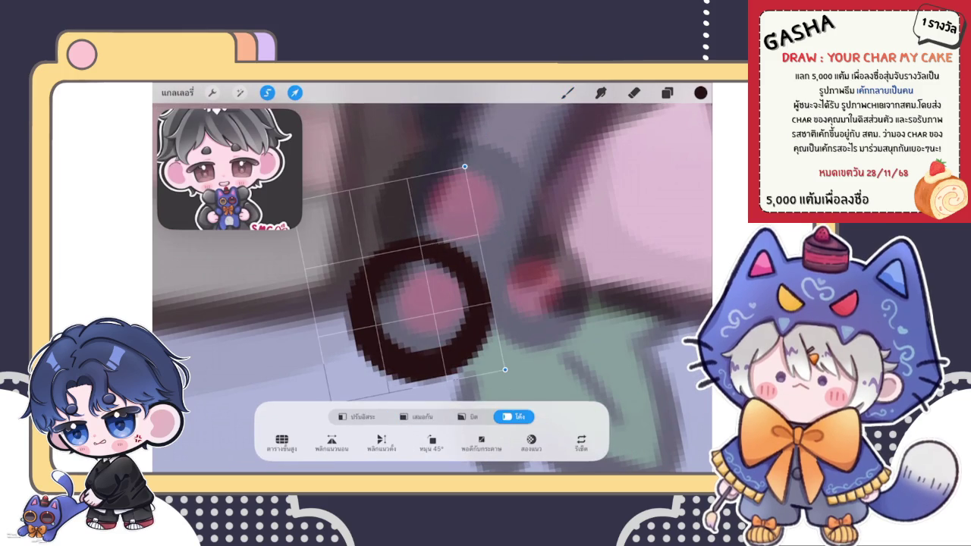
pyautogui.moveTo(485, 220); pyautogui.dragTo(475, 225)
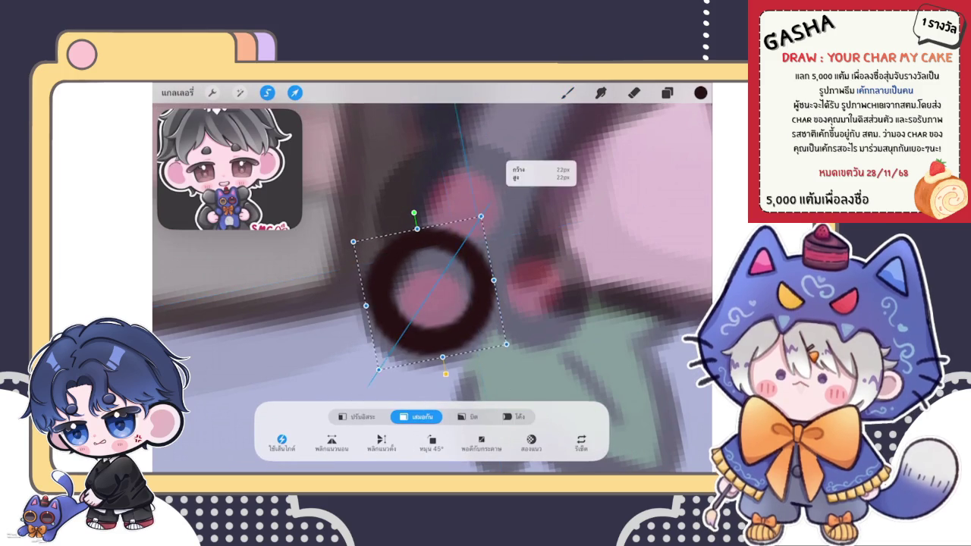
pyautogui.moveTo(360, 397); pyautogui.dragTo(377, 378)
pyautogui.click(567, 92)
# Add circular, thickened rings around the top cherry and the remaining third cherry
pyautogui.scroll(-3, 432, 288)
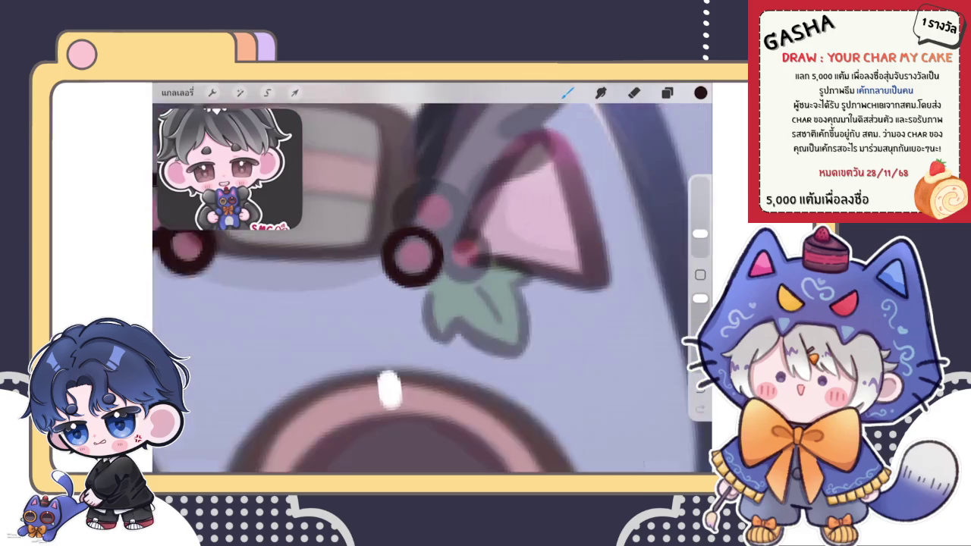
pyautogui.scroll(5, 447, 185)
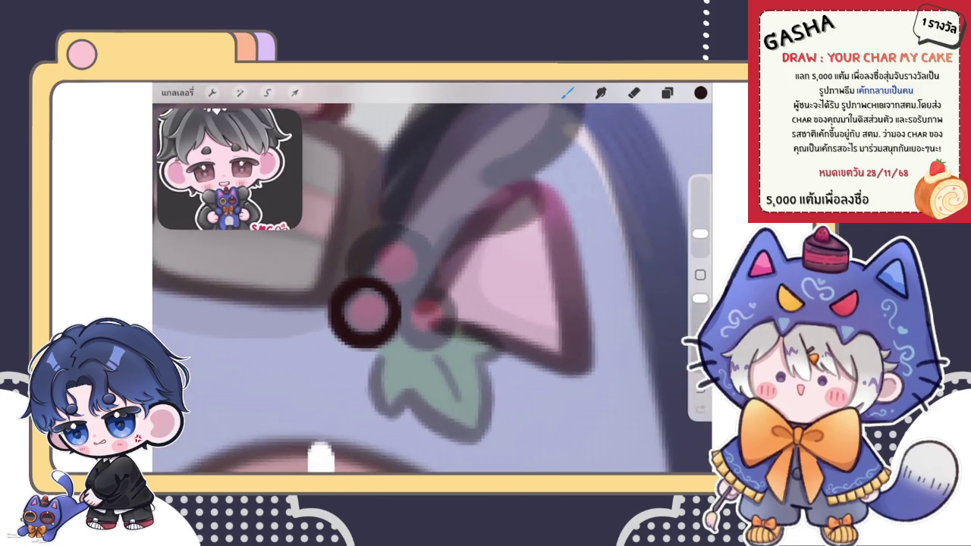
pyautogui.moveTo(343, 274); pyautogui.dragTo(407, 307)
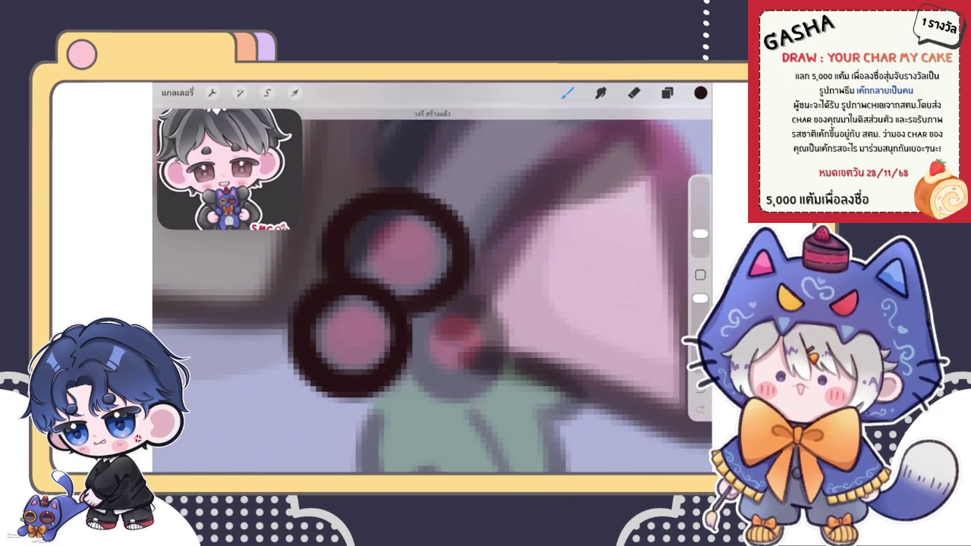
pyautogui.click(429, 110)
pyautogui.click(461, 129)
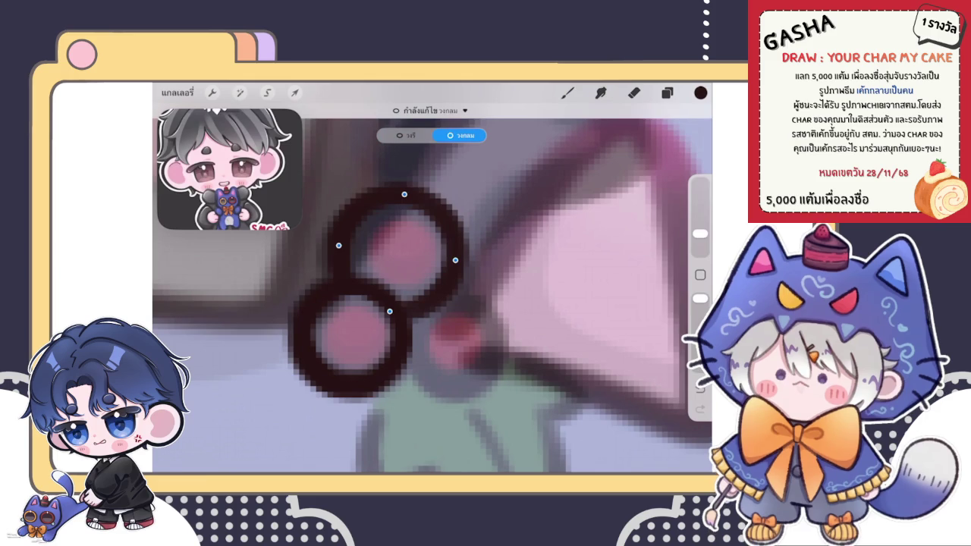
pyautogui.moveTo(341, 234); pyautogui.dragTo(442, 284)
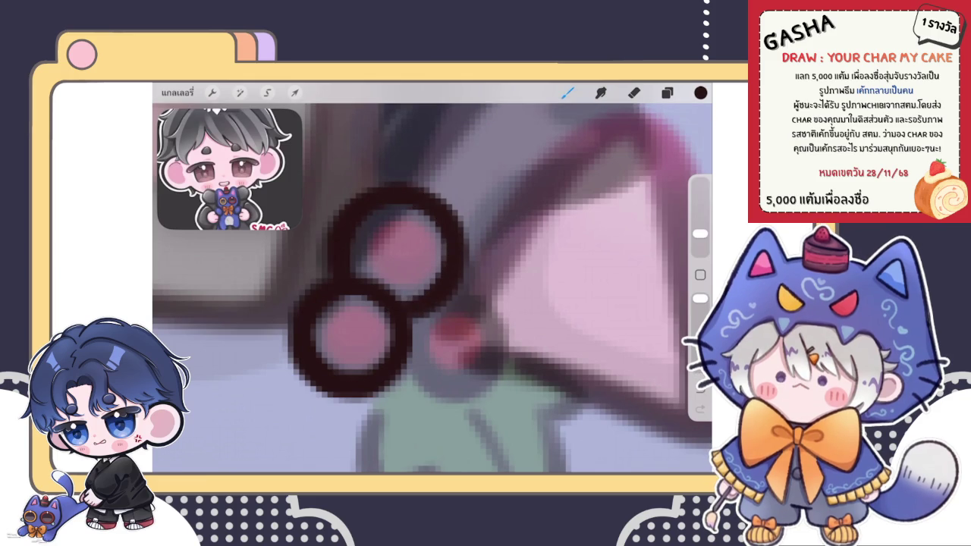
pyautogui.scroll(2, 432, 281)
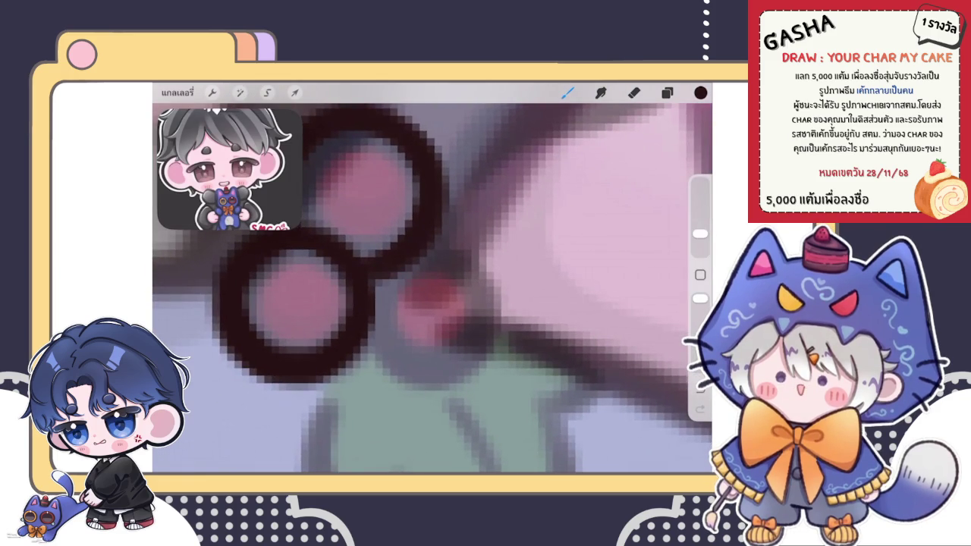
pyautogui.moveTo(379, 269)
pyautogui.mouseDown()
pyautogui.moveTo(357, 342)
pyautogui.moveTo(466, 278)
pyautogui.moveTo(364, 336)
pyautogui.mouseUp()
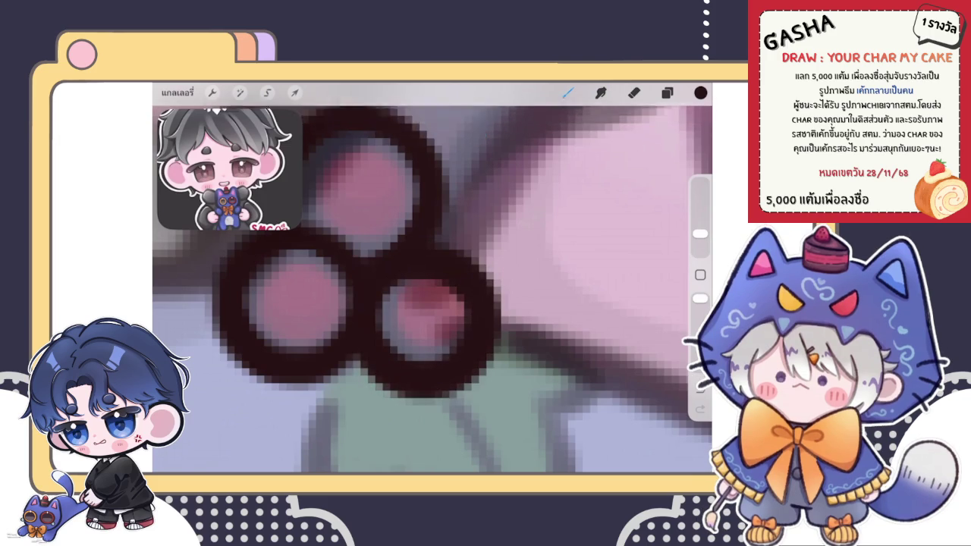
pyautogui.scroll(-3, 432, 280)
pyautogui.scroll(-5, 432, 288)
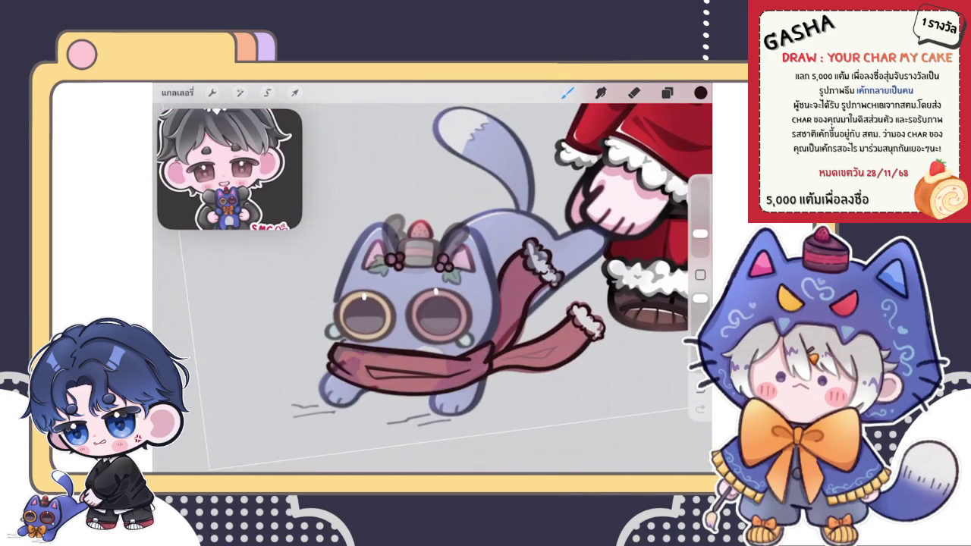
pyautogui.scroll(-3, 456, 289)
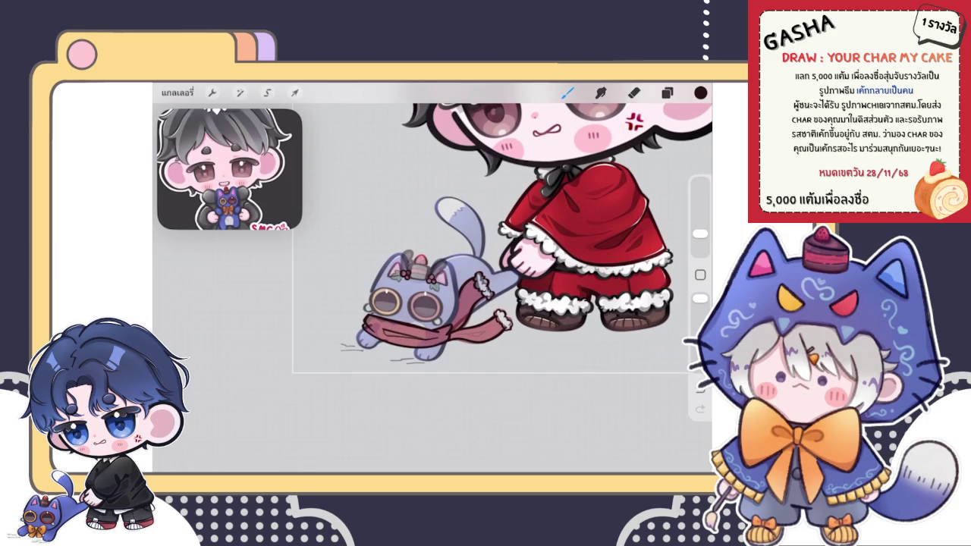
pyautogui.scroll(2, 425, 296)
pyautogui.scroll(2, 425, 296)
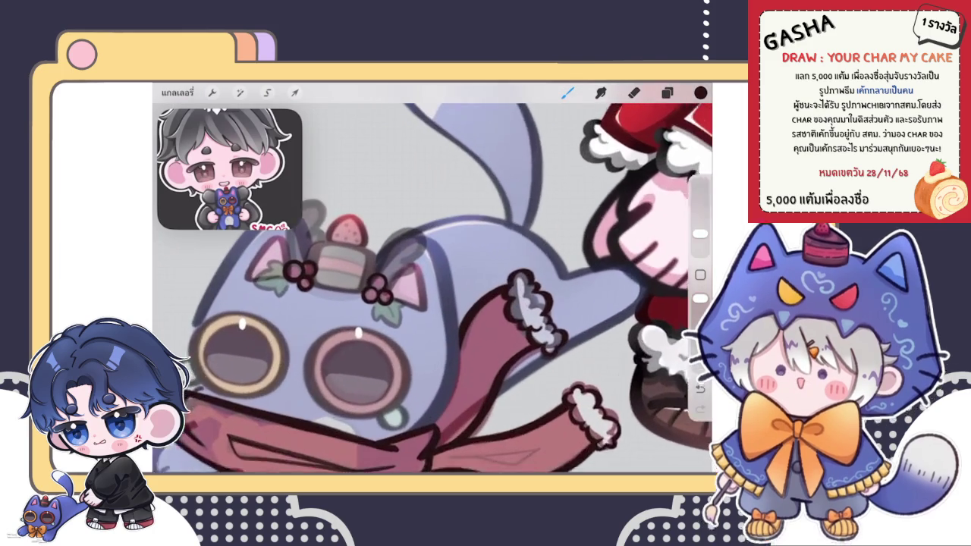
pyautogui.scroll(2, 425, 296)
pyautogui.click(667, 92)
pyautogui.click(666, 92)
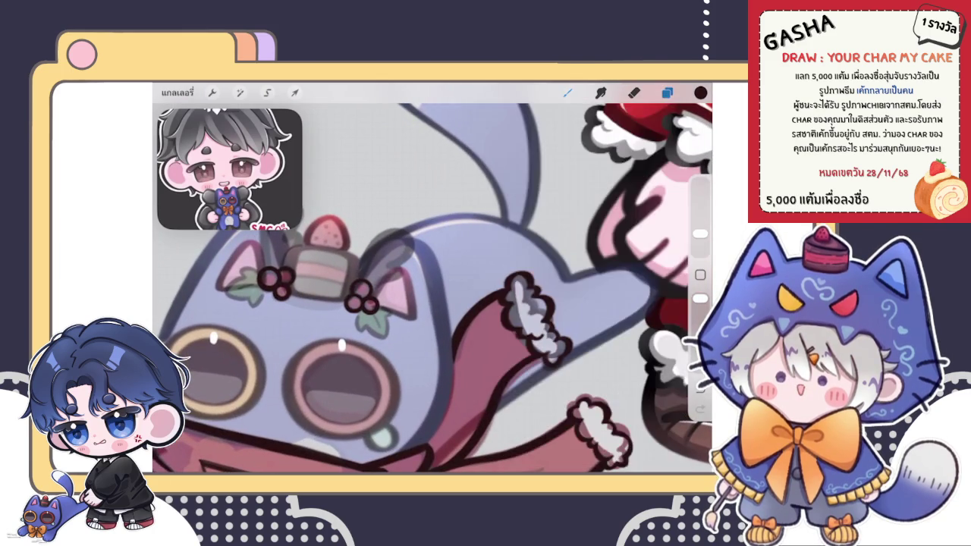
pyautogui.scroll(-2, 424, 296)
pyautogui.scroll(-2, 424, 295)
pyautogui.scroll(2, 425, 296)
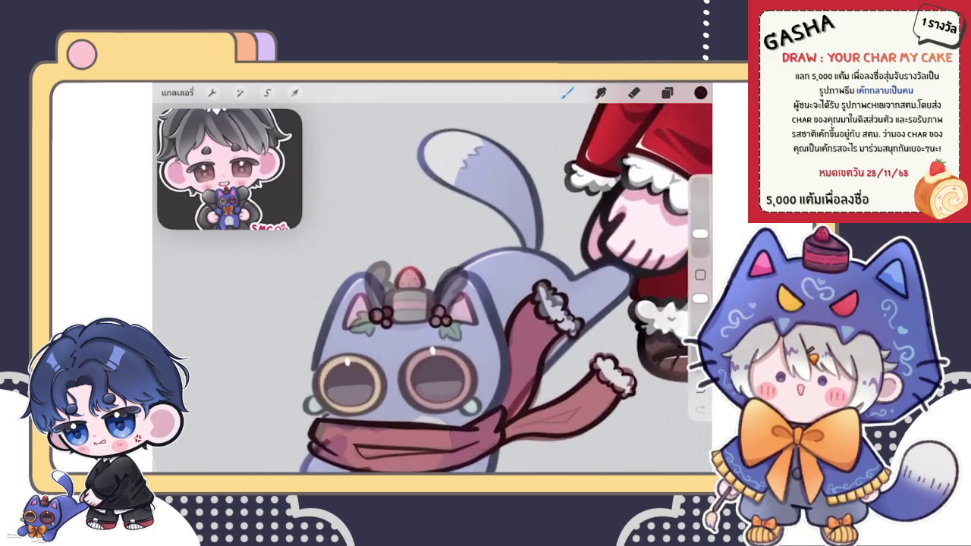
pyautogui.scroll(-2, 425, 296)
pyautogui.scroll(3, 425, 296)
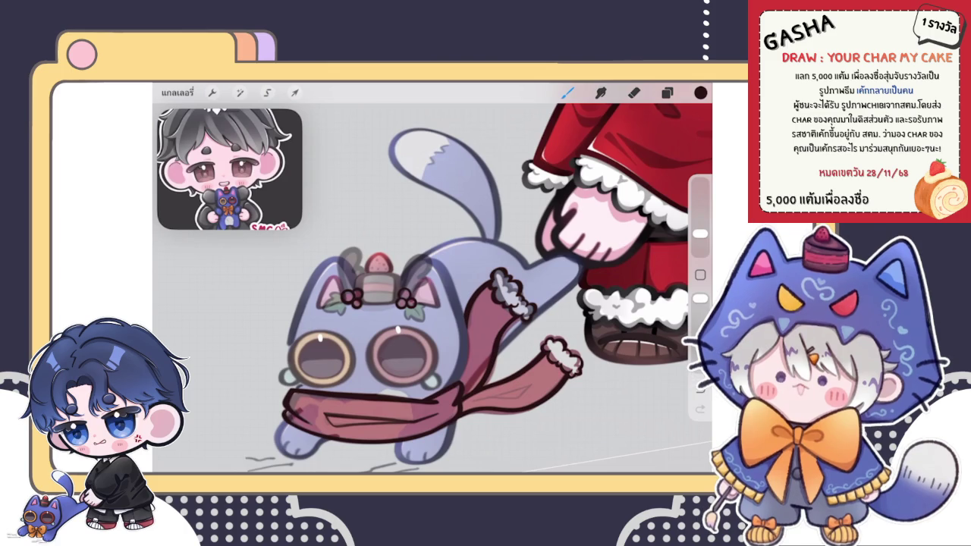
pyautogui.moveTo(432, 304); pyautogui.dragTo(471, 296)
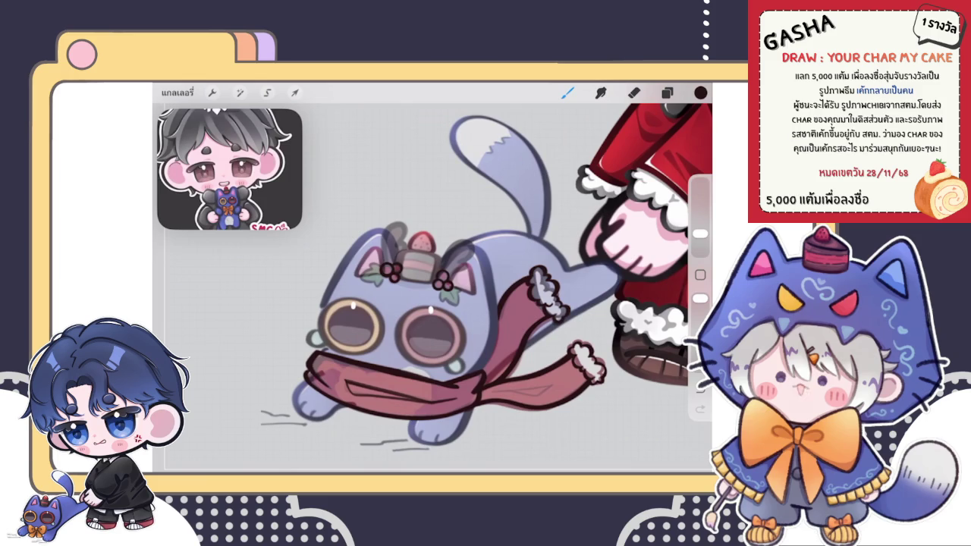
# Toggle to the Eraser, briefly back to the brush, then return to erasing
pyautogui.press('e')
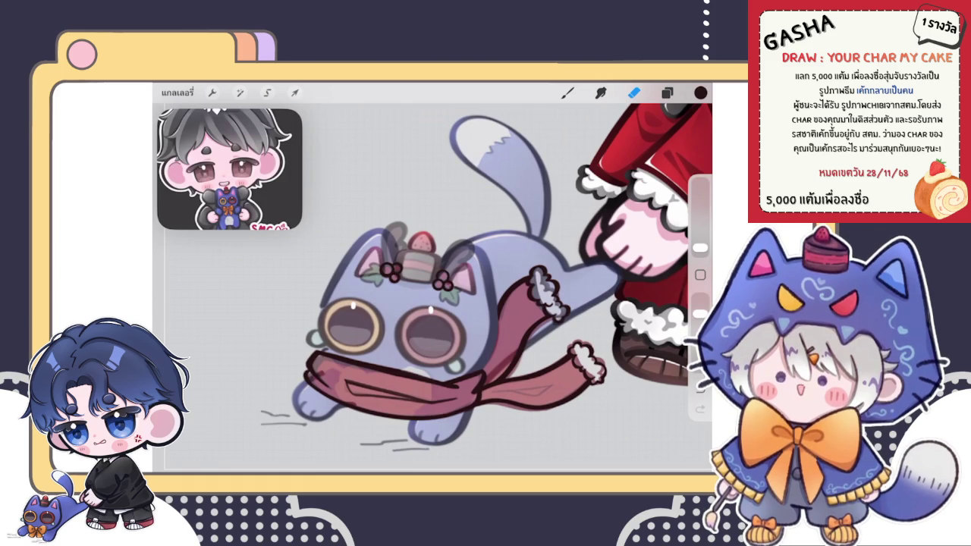
pyautogui.click(568, 92)
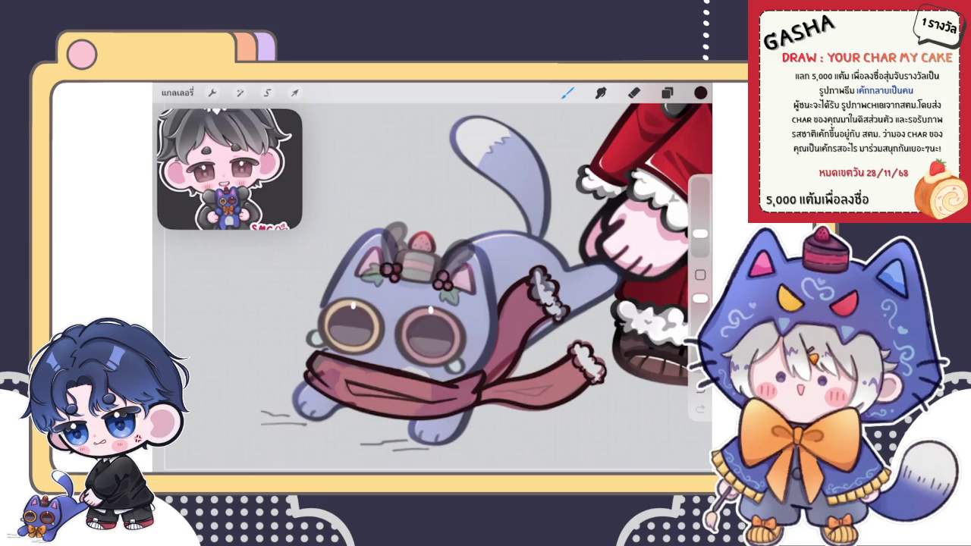
pyautogui.press('e')
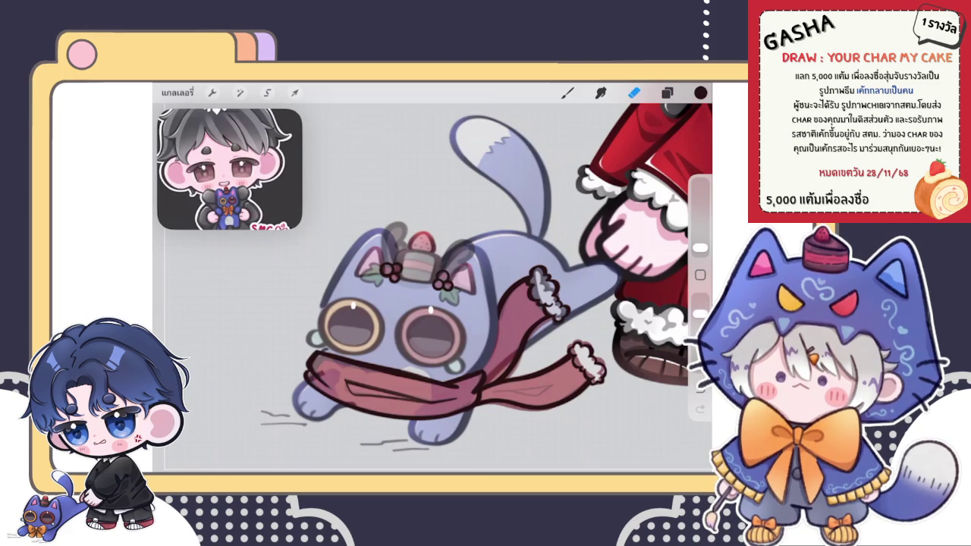
# Check the layer list and return to the inking brush
pyautogui.click(667, 91)
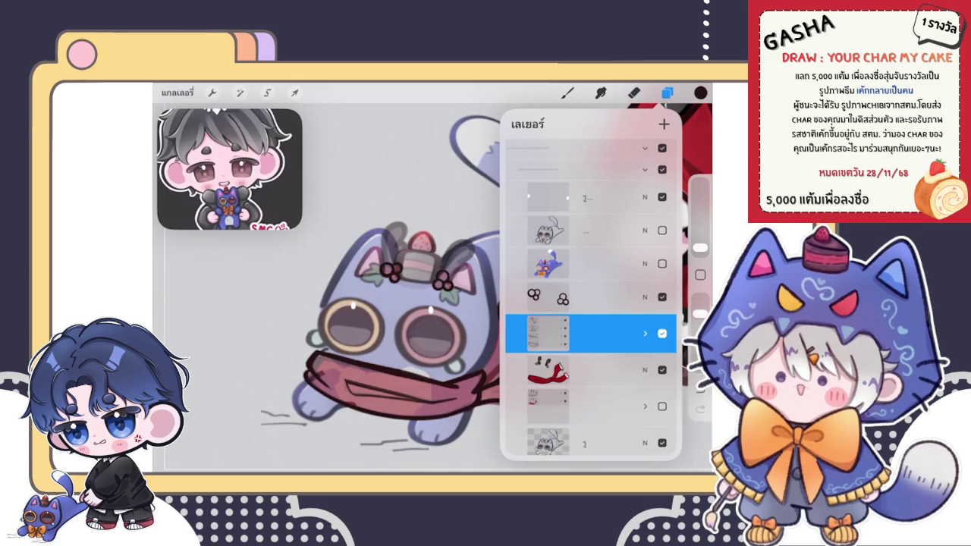
pyautogui.click(667, 92)
pyautogui.click(567, 92)
pyautogui.click(567, 92)
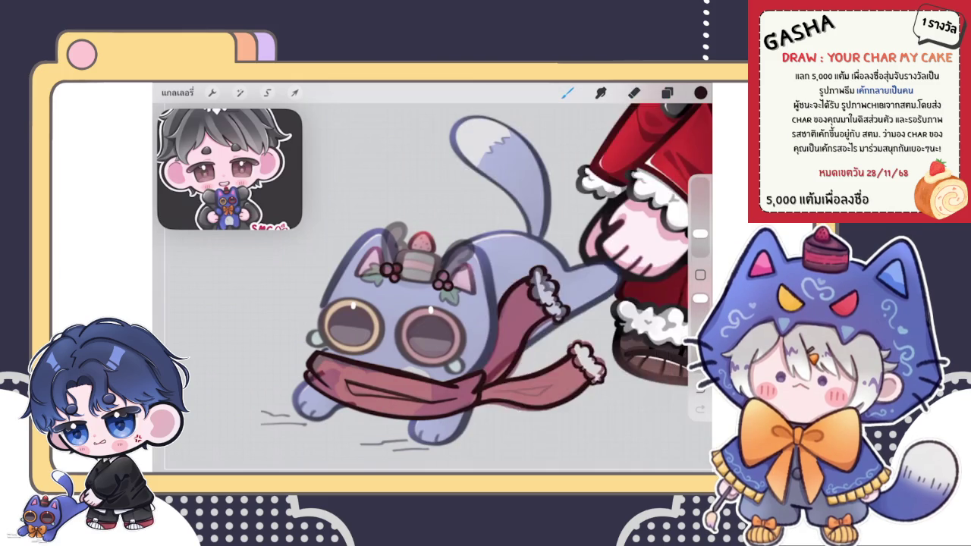
# Try first outline strokes by the cherries and leaf, undoing the stray ones
pyautogui.scroll(5, 414, 262)
pyautogui.scroll(3, 414, 262)
pyautogui.moveTo(438, 228)
pyautogui.mouseDown()
pyautogui.moveTo(389, 242)
pyautogui.moveTo(376, 297)
pyautogui.moveTo(433, 304)
pyautogui.mouseUp()
pyautogui.scroll(3, 432, 277)
pyautogui.hotkey('ctrl', 'z')
pyautogui.moveTo(455, 182)
pyautogui.mouseDown()
pyautogui.moveTo(361, 199)
pyautogui.moveTo(357, 250)
pyautogui.moveTo(423, 334)
pyautogui.moveTo(493, 288)
pyautogui.mouseUp()
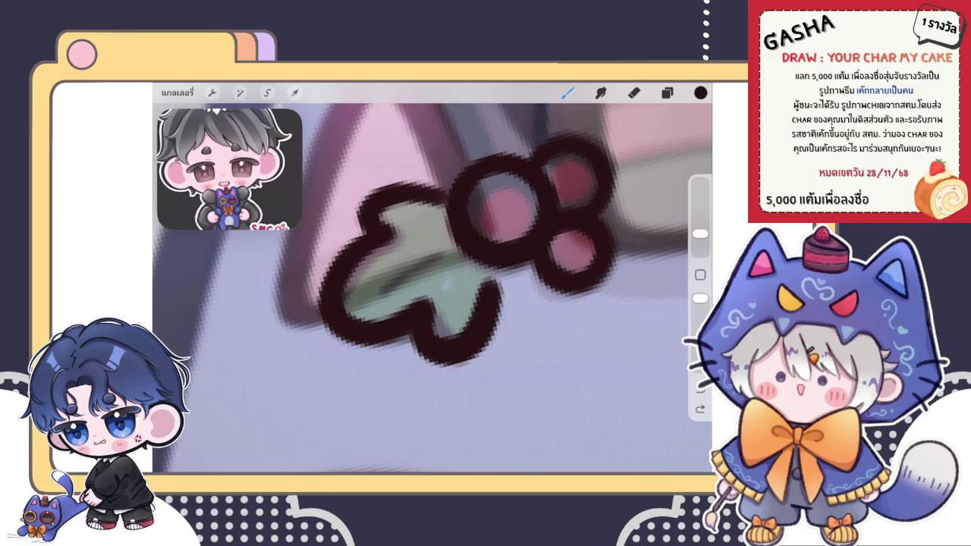
pyautogui.hotkey('ctrl', 'z')
# Outline the leaf's bottom and right side after several undone attempts, then touch it up
pyautogui.moveTo(444, 189)
pyautogui.mouseDown()
pyautogui.moveTo(372, 203)
pyautogui.moveTo(396, 237)
pyautogui.mouseUp()
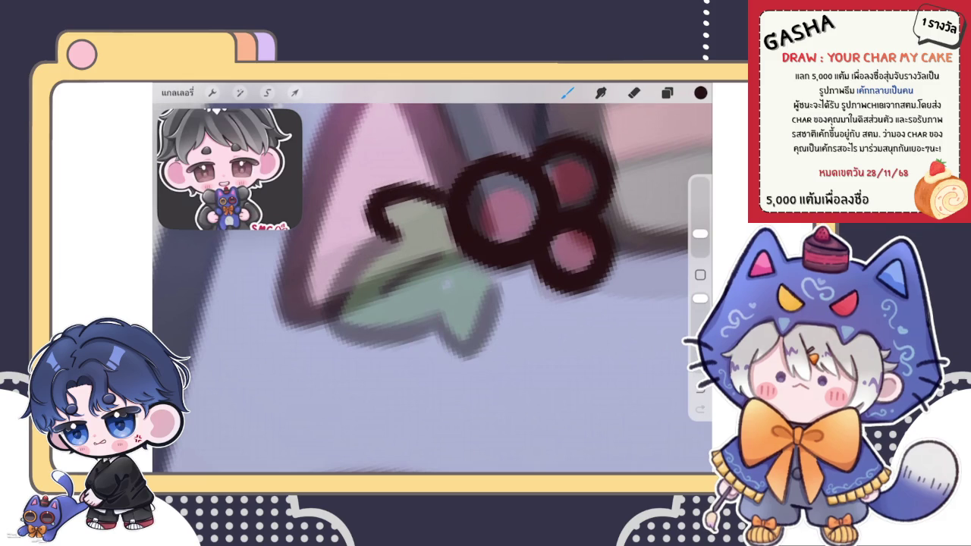
pyautogui.hotkey('ctrl', 'z')
pyautogui.moveTo(448, 186)
pyautogui.mouseDown()
pyautogui.moveTo(383, 237)
pyautogui.moveTo(429, 334)
pyautogui.mouseUp()
pyautogui.hotkey('ctrl', 'z')
pyautogui.moveTo(386, 238)
pyautogui.mouseDown()
pyautogui.moveTo(331, 322)
pyautogui.moveTo(433, 345)
pyautogui.mouseUp()
pyautogui.hotkey('ctrl', 'z')
pyautogui.moveTo(383, 237)
pyautogui.mouseDown()
pyautogui.moveTo(336, 304)
pyautogui.moveTo(425, 353)
pyautogui.moveTo(461, 365)
pyautogui.moveTo(497, 286)
pyautogui.mouseUp()
pyautogui.moveTo(357, 231); pyautogui.dragTo(436, 182)
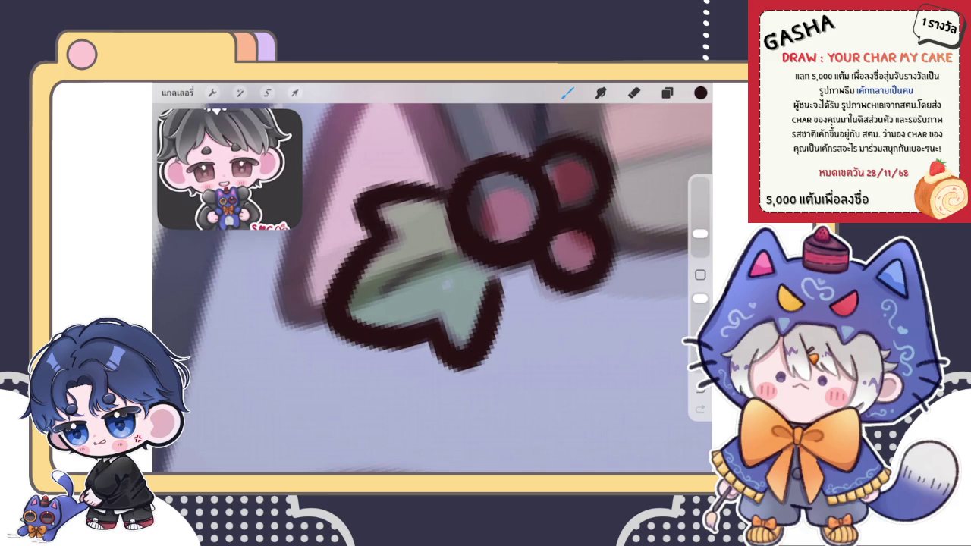
# Choose the ink layer for the leaf and return to the brush
pyautogui.scroll(-5, 433, 288)
pyautogui.scroll(-5, 432, 289)
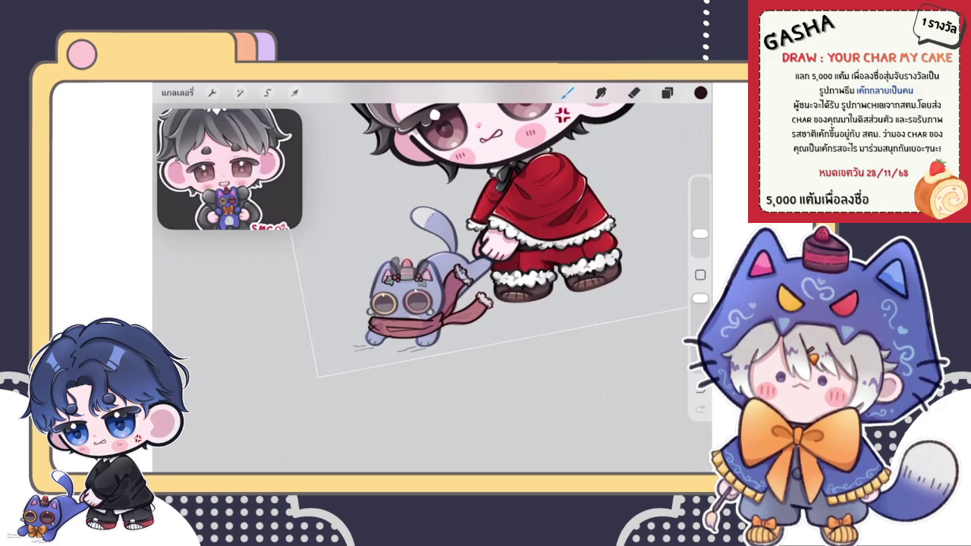
pyautogui.scroll(3, 402, 280)
pyautogui.scroll(3, 403, 280)
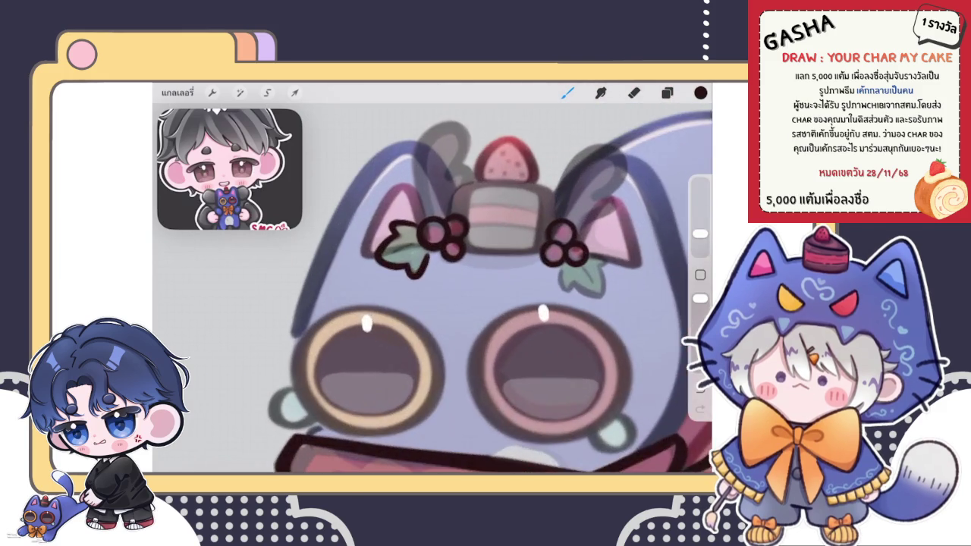
pyautogui.scroll(3, 402, 281)
pyautogui.click(667, 93)
pyautogui.click(592, 304)
pyautogui.click(667, 92)
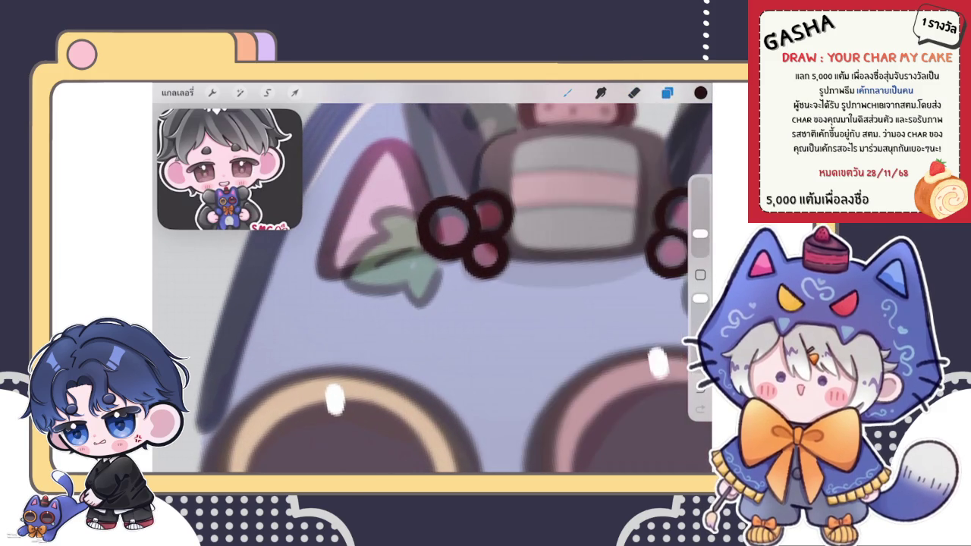
pyautogui.click(568, 92)
pyautogui.click(568, 92)
# Ink the leaf's left and bottom edges and add a vein inside it
pyautogui.moveTo(419, 218)
pyautogui.mouseDown()
pyautogui.moveTo(392, 235)
pyautogui.moveTo(414, 239)
pyautogui.moveTo(349, 284)
pyautogui.moveTo(409, 291)
pyautogui.mouseUp()
pyautogui.hotkey('ctrl', 'z')
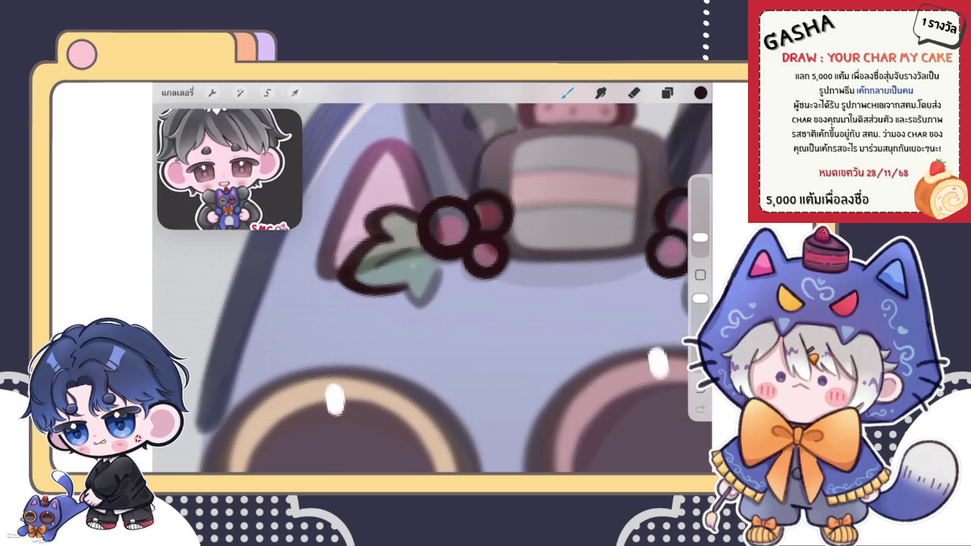
pyautogui.scroll(3, 433, 228)
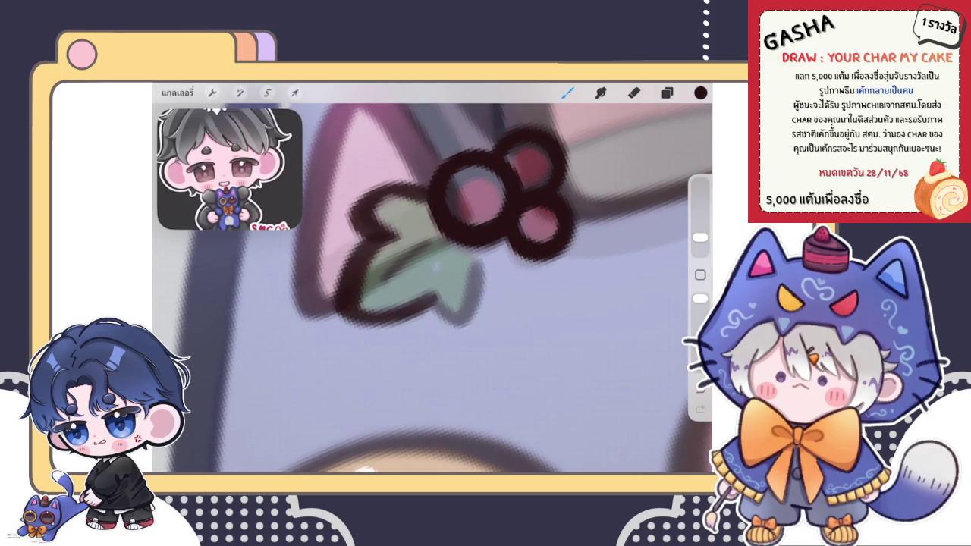
pyautogui.hotkey('ctrl', 'z')
pyautogui.moveTo(395, 231)
pyautogui.mouseDown()
pyautogui.moveTo(333, 311)
pyautogui.moveTo(448, 319)
pyautogui.moveTo(489, 258)
pyautogui.mouseUp()
pyautogui.scroll(-5, 433, 281)
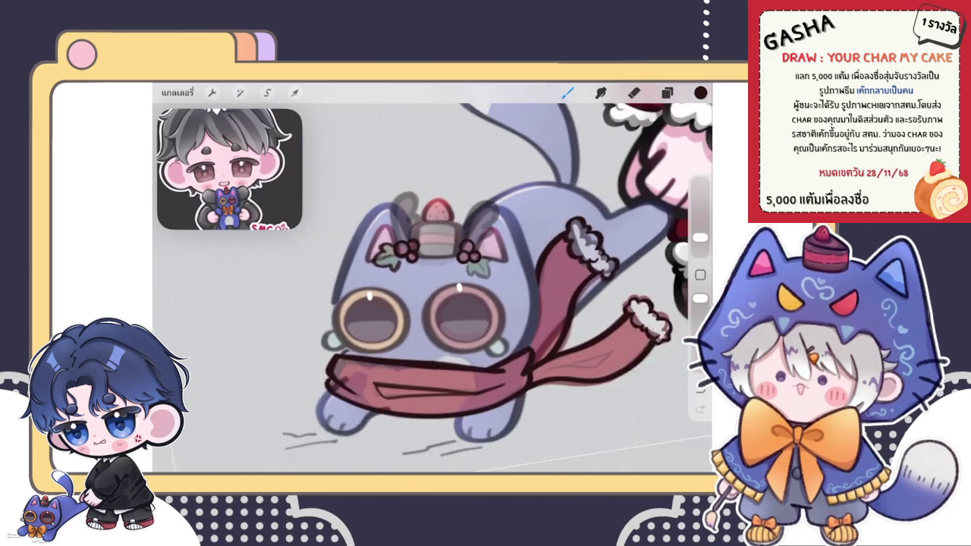
pyautogui.scroll(5, 432, 250)
pyautogui.scroll(5, 433, 280)
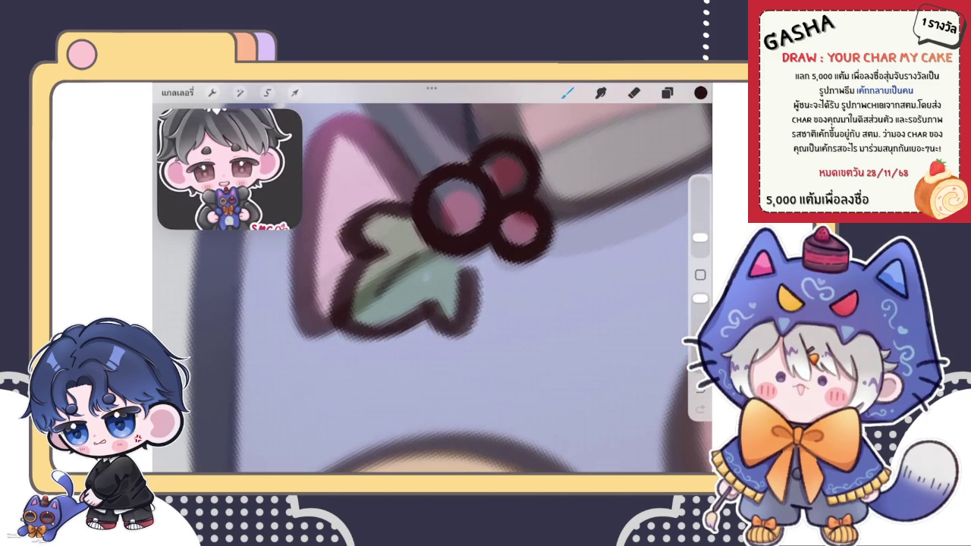
pyautogui.moveTo(429, 247); pyautogui.dragTo(383, 284)
pyautogui.moveTo(427, 248); pyautogui.dragTo(387, 285)
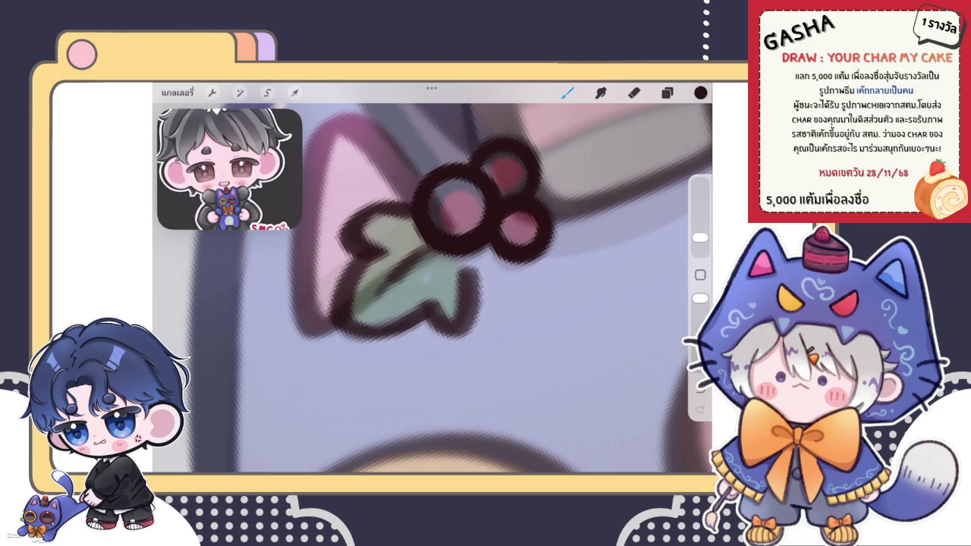
pyautogui.moveTo(334, 251); pyautogui.dragTo(379, 207)
# Re-outline the leaf's left, bottom and right edges
pyautogui.scroll(-5, 432, 280)
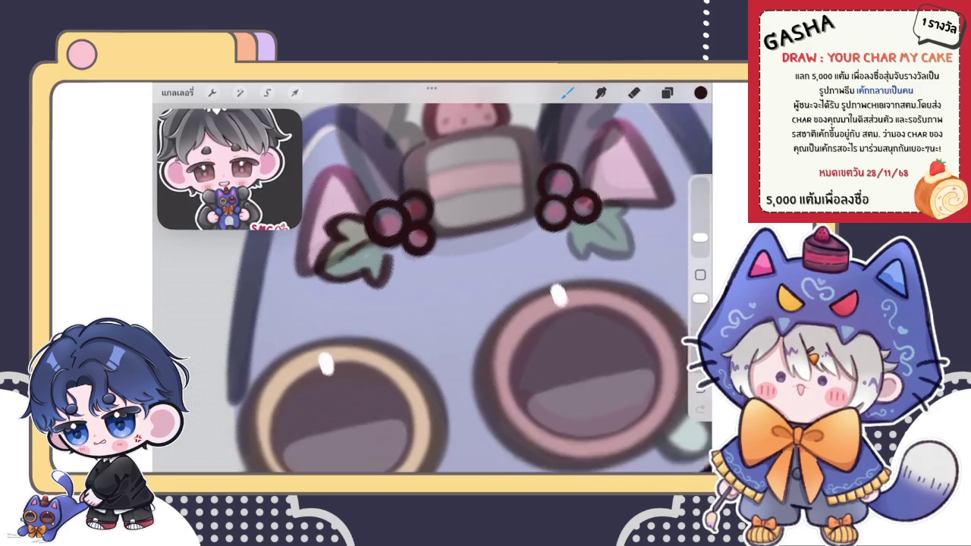
pyautogui.scroll(-5, 433, 280)
pyautogui.scroll(10, 432, 281)
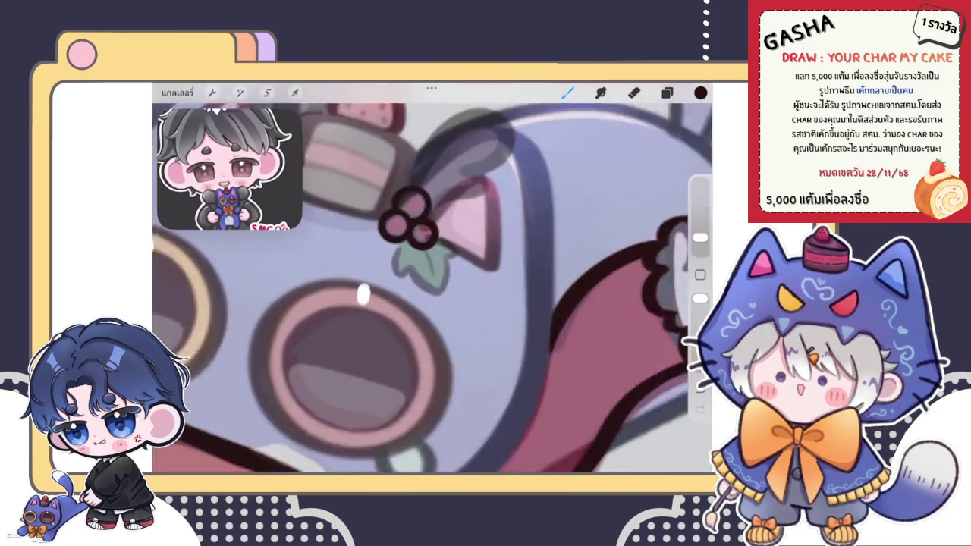
pyautogui.scroll(1, 433, 281)
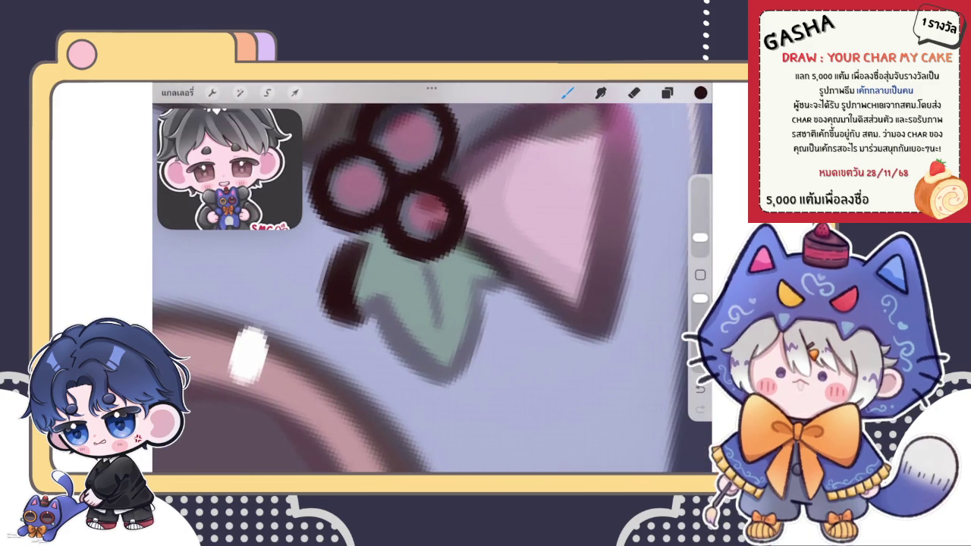
pyautogui.moveTo(341, 252)
pyautogui.mouseDown()
pyautogui.moveTo(332, 322)
pyautogui.moveTo(389, 327)
pyautogui.moveTo(437, 371)
pyautogui.moveTo(470, 380)
pyautogui.mouseUp()
pyautogui.scroll(2, 433, 281)
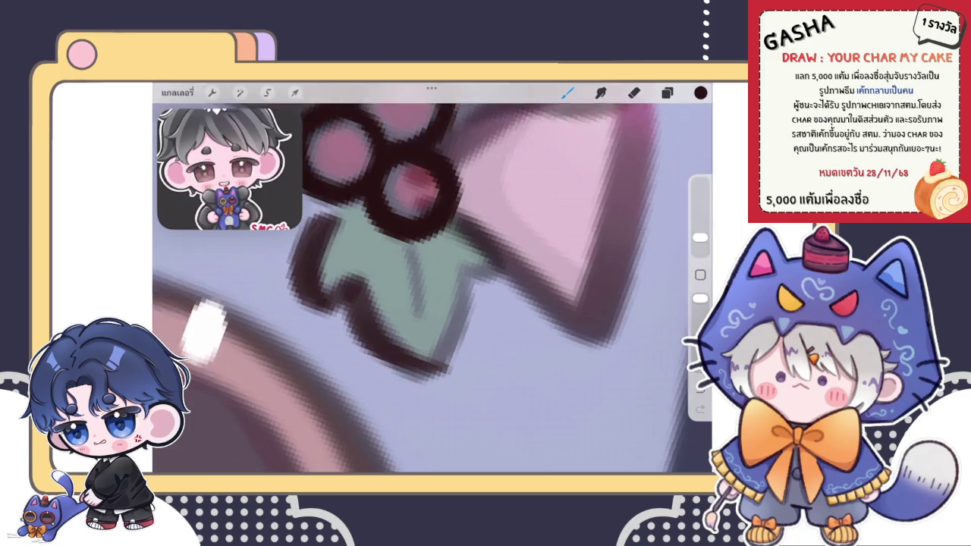
pyautogui.scroll(1, 432, 280)
pyautogui.moveTo(308, 252); pyautogui.dragTo(425, 372)
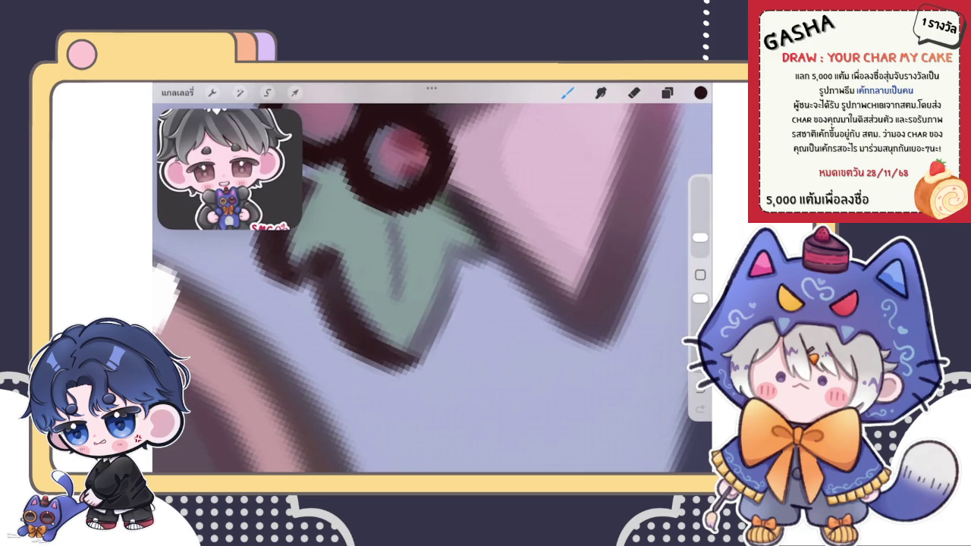
pyautogui.hotkey('ctrl', 'z')
pyautogui.moveTo(308, 250); pyautogui.dragTo(402, 360)
pyautogui.moveTo(478, 247); pyautogui.dragTo(402, 356)
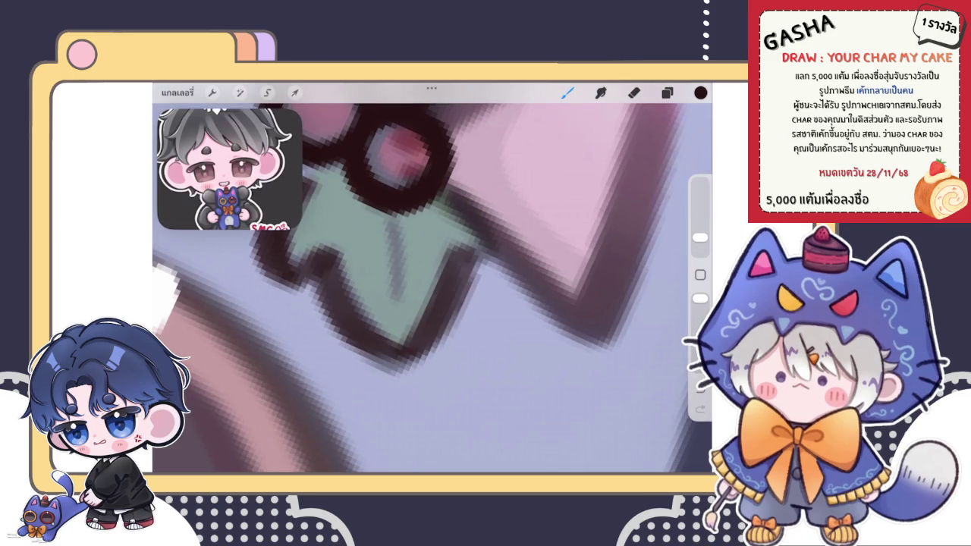
# Ink the leaf's top and right edges to close the outline
pyautogui.scroll(-1, 432, 288)
pyautogui.moveTo(433, 288); pyautogui.dragTo(395, 357)
pyautogui.moveTo(377, 229)
pyautogui.mouseDown()
pyautogui.moveTo(465, 222)
pyautogui.moveTo(462, 266)
pyautogui.mouseUp()
pyautogui.scroll(2, 432, 303)
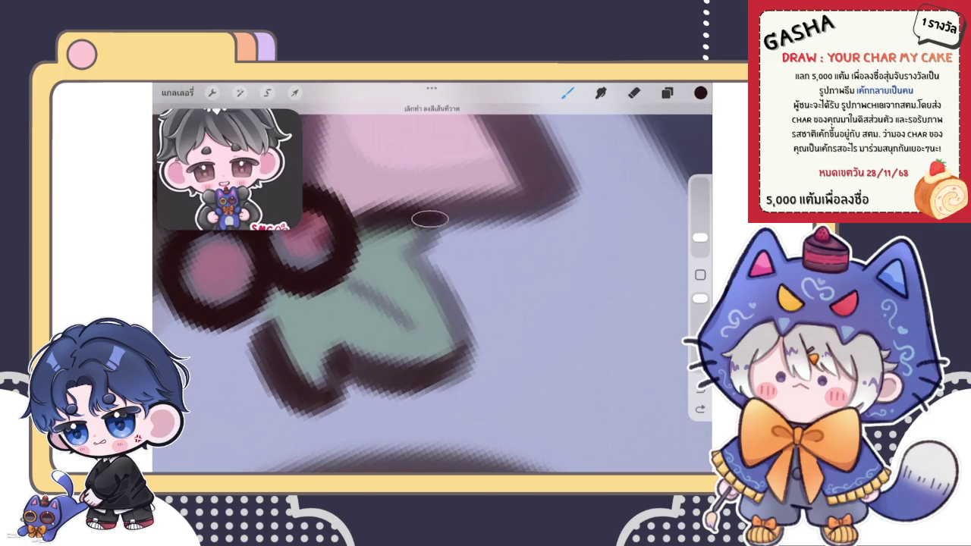
pyautogui.moveTo(387, 246); pyautogui.dragTo(486, 370)
pyautogui.moveTo(433, 303); pyautogui.dragTo(357, 250)
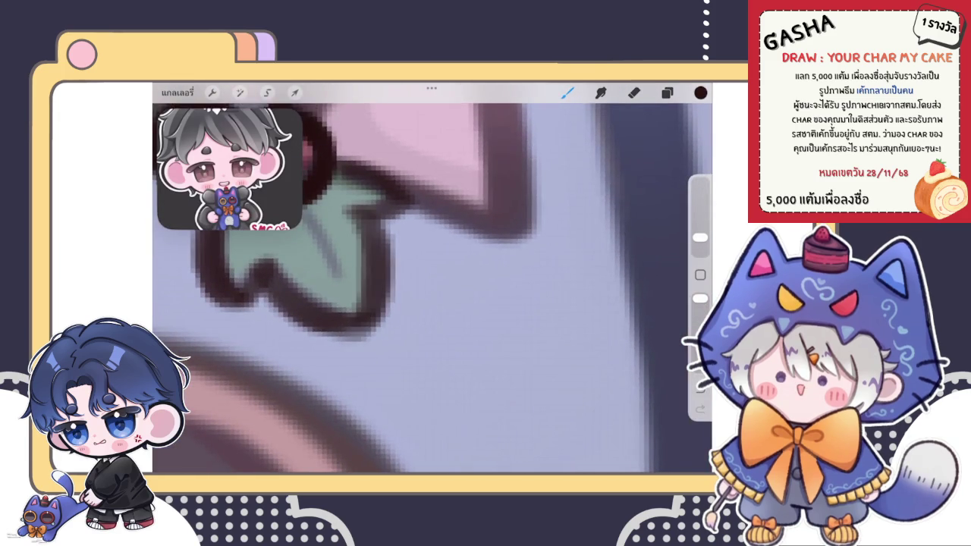
pyautogui.scroll(-3, 433, 288)
pyautogui.scroll(-3, 432, 289)
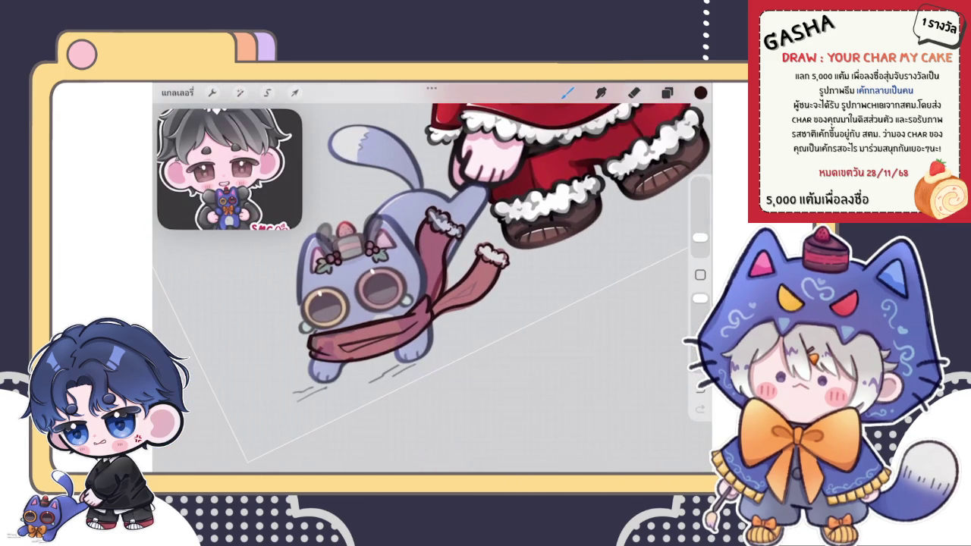
# Thicken the leaf outline along its left edge, lower edge and right tip
pyautogui.scroll(5, 379, 243)
pyautogui.scroll(5, 379, 243)
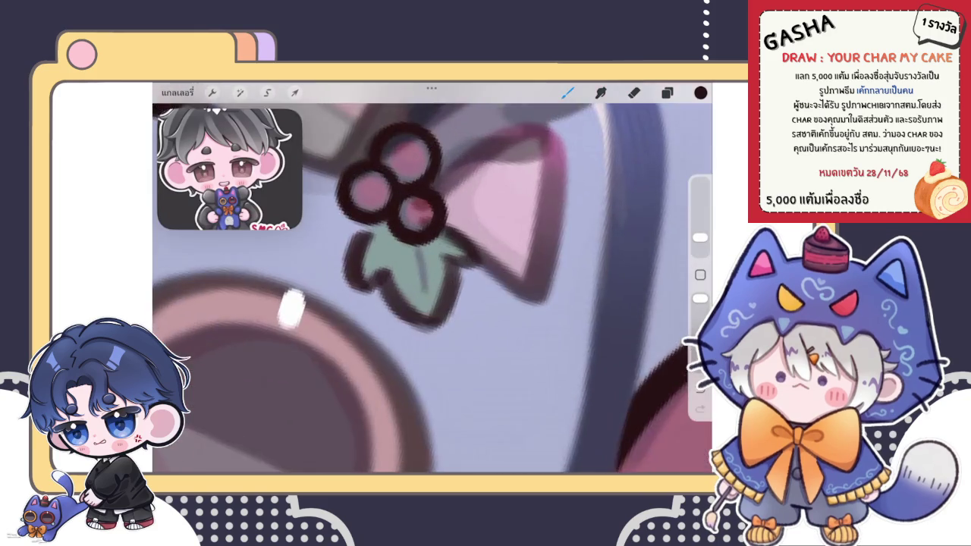
pyautogui.scroll(3, 379, 243)
pyautogui.moveTo(345, 217); pyautogui.dragTo(317, 277)
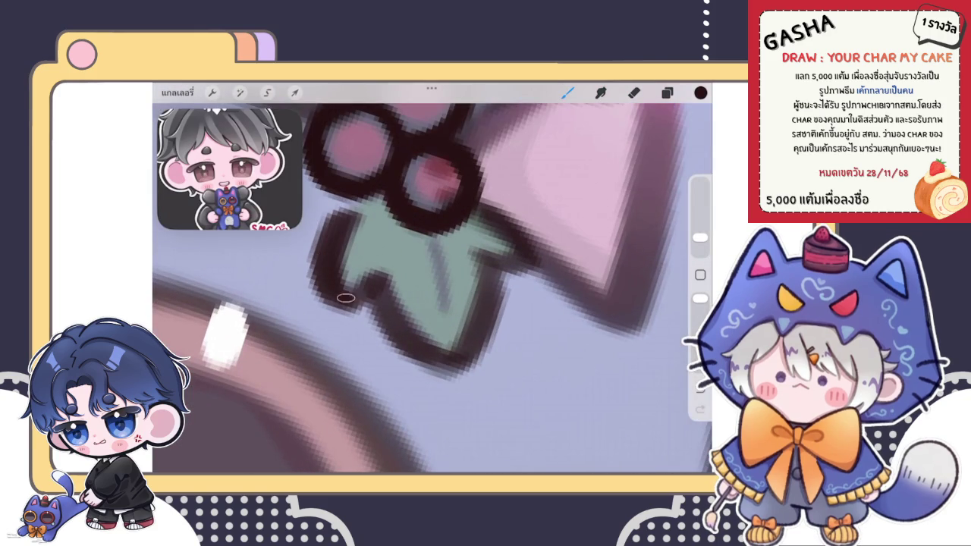
pyautogui.moveTo(372, 308); pyautogui.dragTo(464, 361)
pyautogui.moveTo(425, 250); pyautogui.dragTo(384, 216)
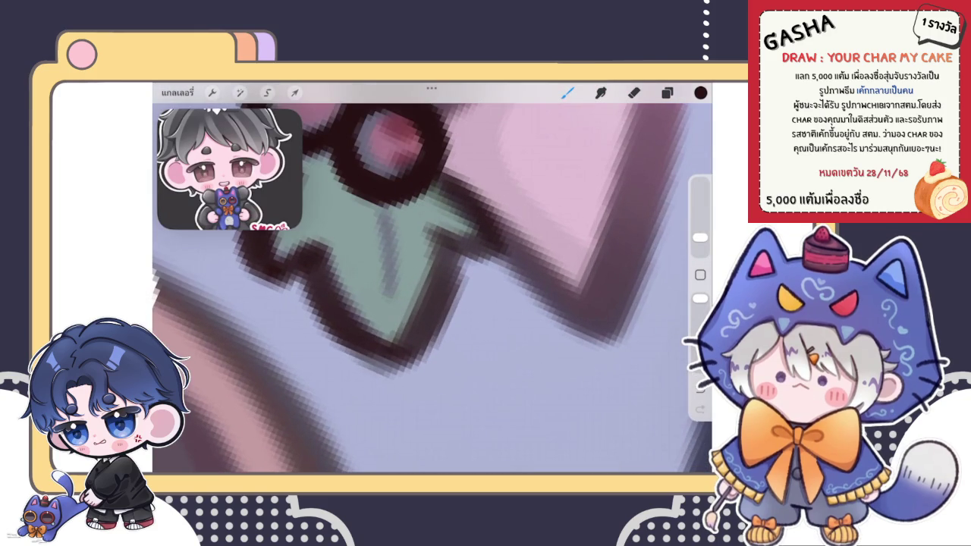
pyautogui.moveTo(413, 326)
pyautogui.mouseDown()
pyautogui.moveTo(455, 224)
pyautogui.moveTo(425, 334)
pyautogui.mouseUp()
pyautogui.hotkey('ctrl', 'z')
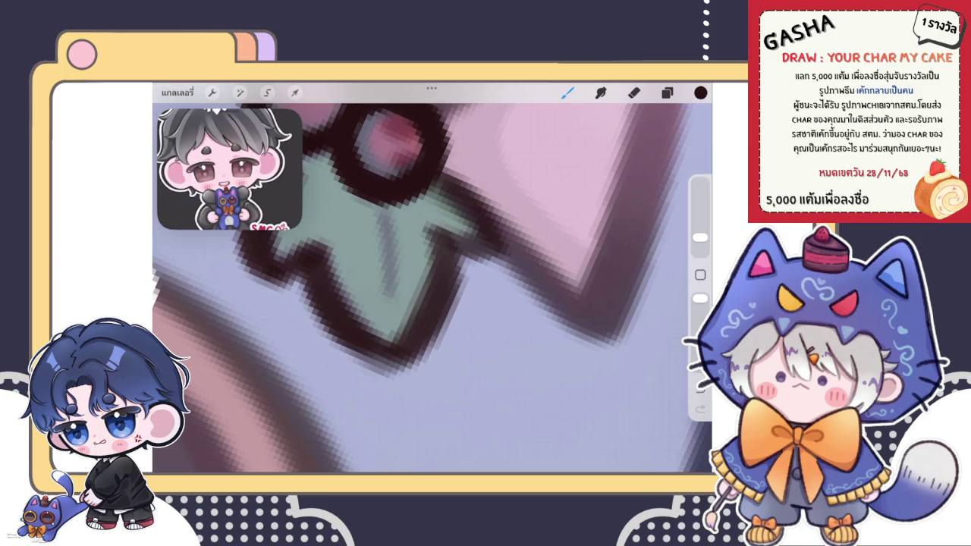
pyautogui.moveTo(450, 234); pyautogui.dragTo(503, 252)
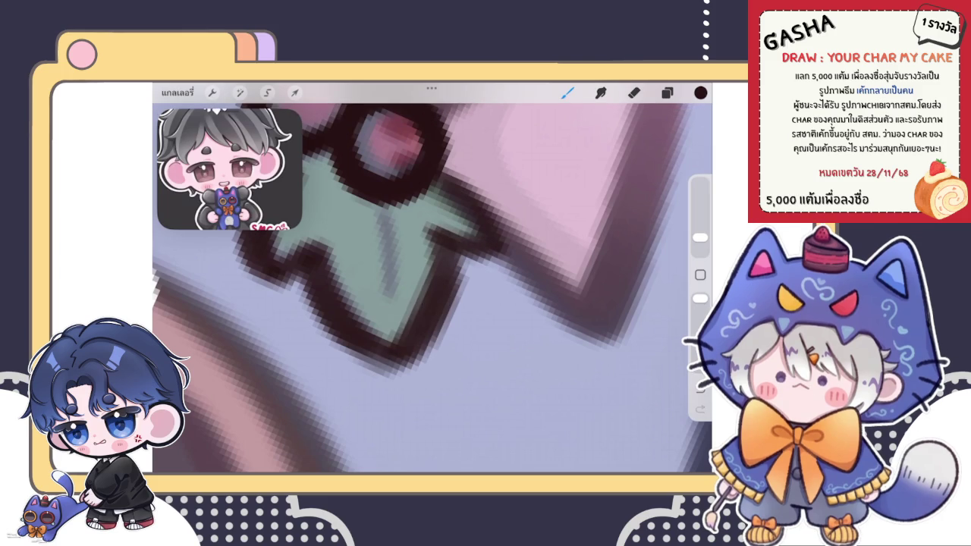
# Check the result zoomed out, then thicken the leaf's lower outline
pyautogui.scroll(-5, 433, 289)
pyautogui.scroll(-2, 432, 288)
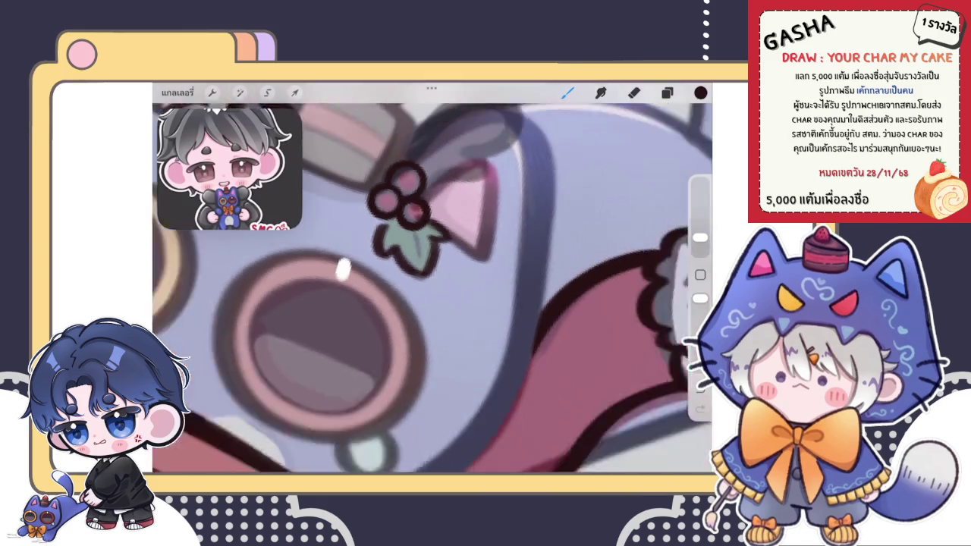
pyautogui.scroll(-3, 432, 288)
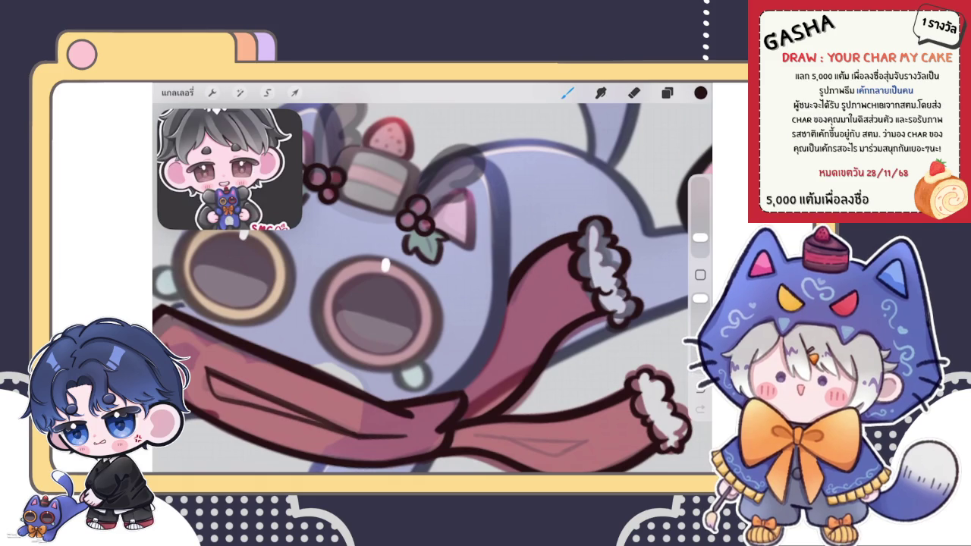
pyautogui.scroll(2, 421, 228)
pyautogui.scroll(3, 421, 227)
pyautogui.scroll(2, 422, 228)
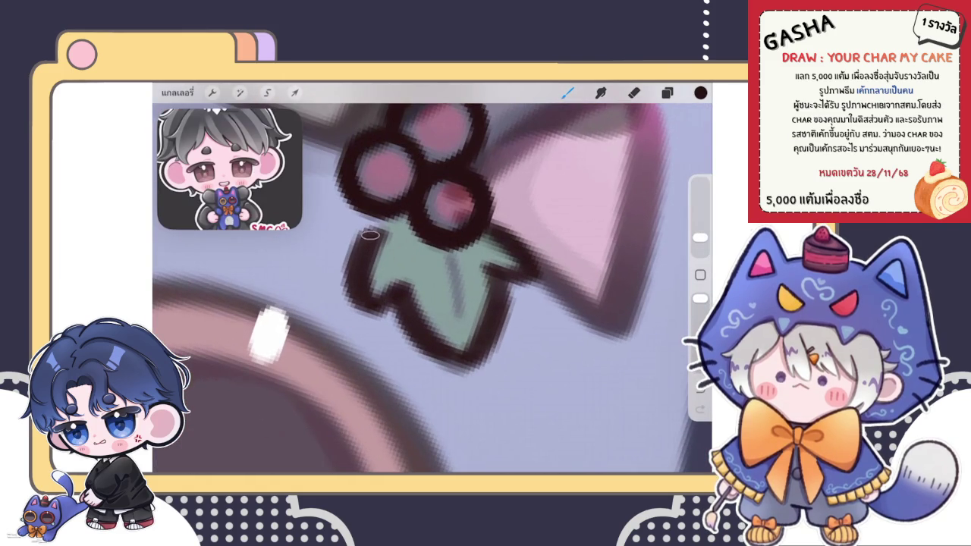
pyautogui.moveTo(444, 361); pyautogui.dragTo(478, 369)
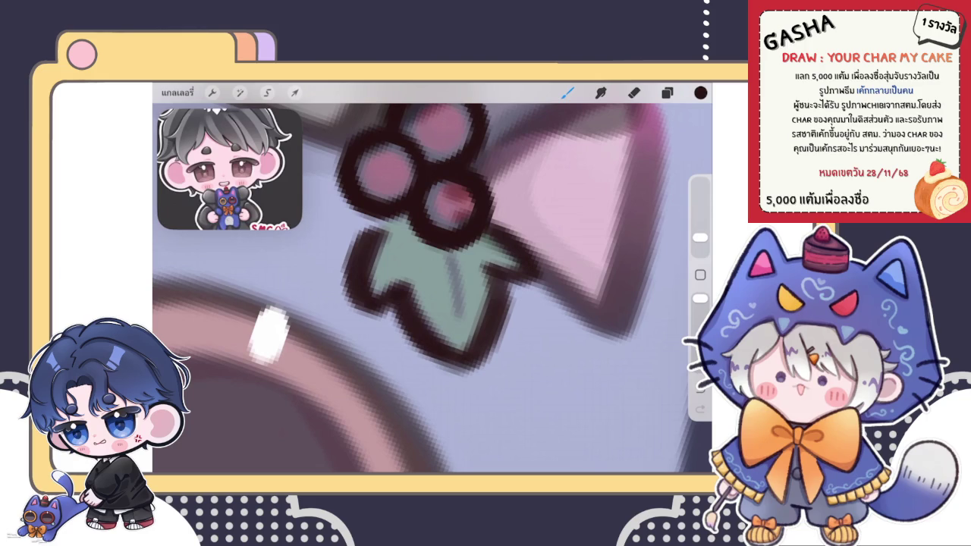
# Darken the outline of the right leaf with two extra strokes
pyautogui.scroll(-2, 433, 288)
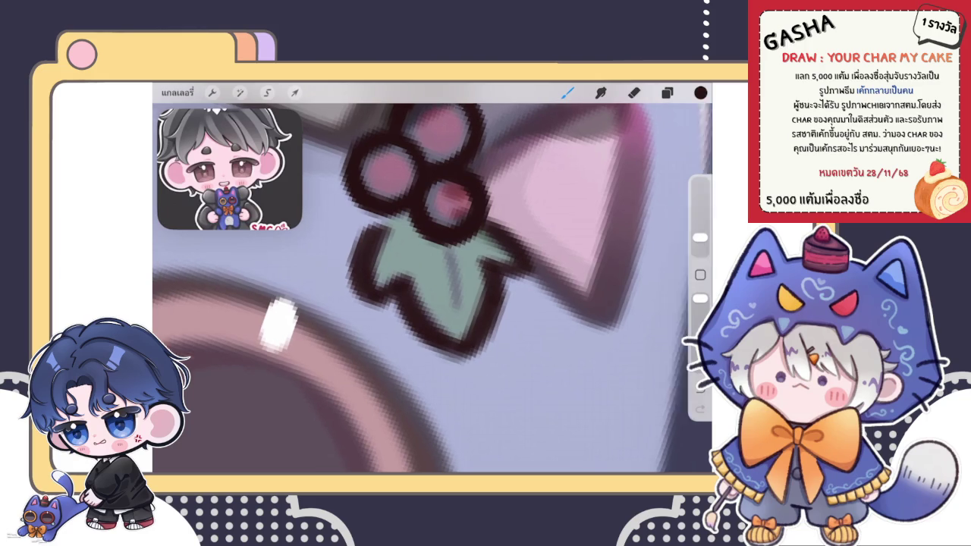
pyautogui.scroll(-3, 432, 288)
pyautogui.scroll(-3, 432, 288)
pyautogui.scroll(-1, 432, 289)
pyautogui.scroll(-2, 432, 288)
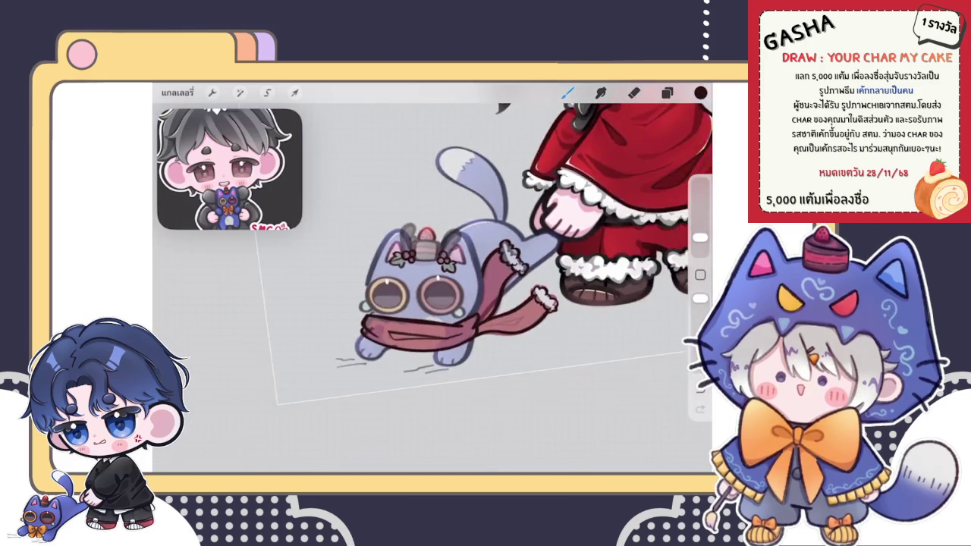
pyautogui.scroll(2, 432, 289)
pyautogui.scroll(3, 432, 288)
pyautogui.scroll(3, 432, 288)
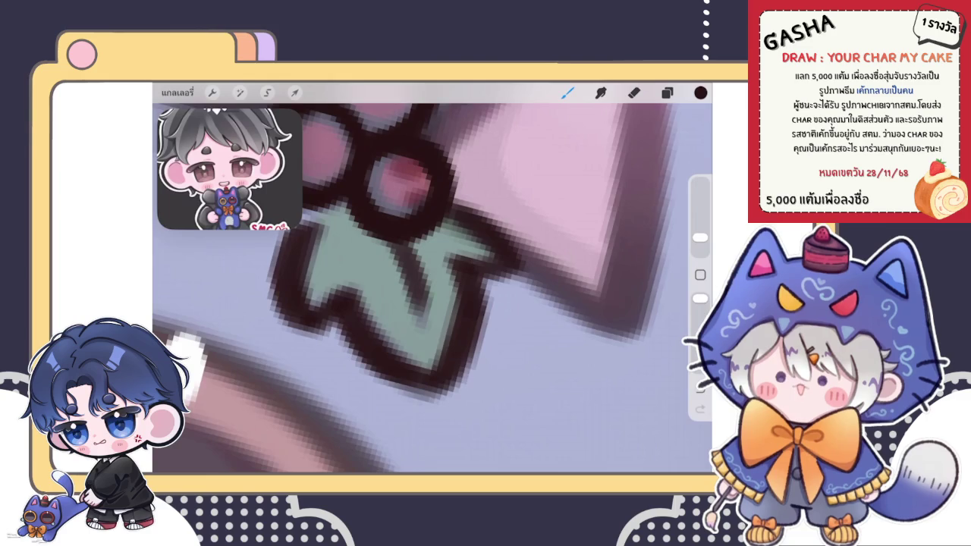
pyautogui.scroll(-3, 432, 288)
pyautogui.scroll(-2, 433, 288)
pyautogui.scroll(-2, 432, 288)
pyautogui.scroll(2, 432, 289)
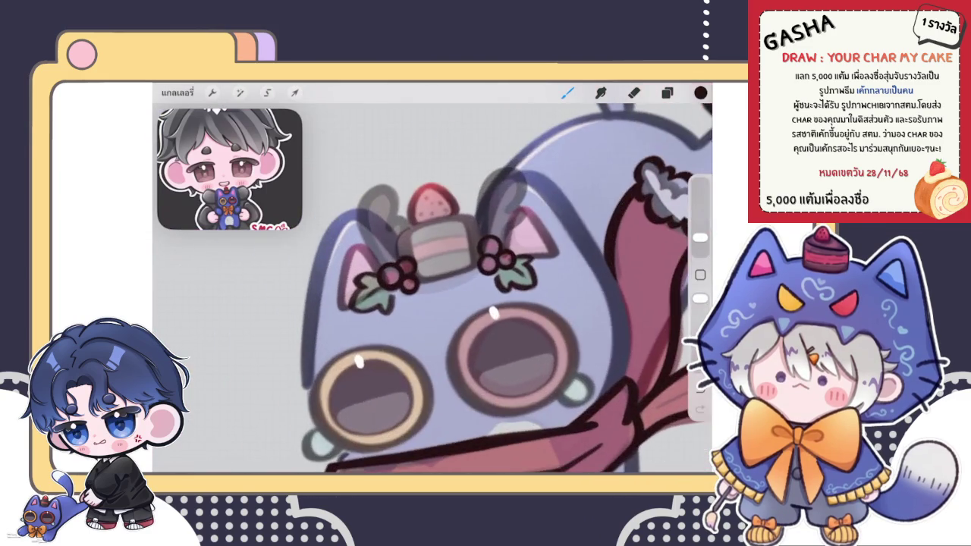
pyautogui.scroll(3, 501, 273)
pyautogui.scroll(3, 501, 273)
pyautogui.moveTo(341, 322); pyautogui.dragTo(387, 273)
pyautogui.moveTo(349, 300); pyautogui.dragTo(387, 267)
# Zoom back out to view the whole drawing
pyautogui.scroll(-3, 432, 289)
pyautogui.scroll(-2, 432, 289)
pyautogui.scroll(-3, 432, 288)
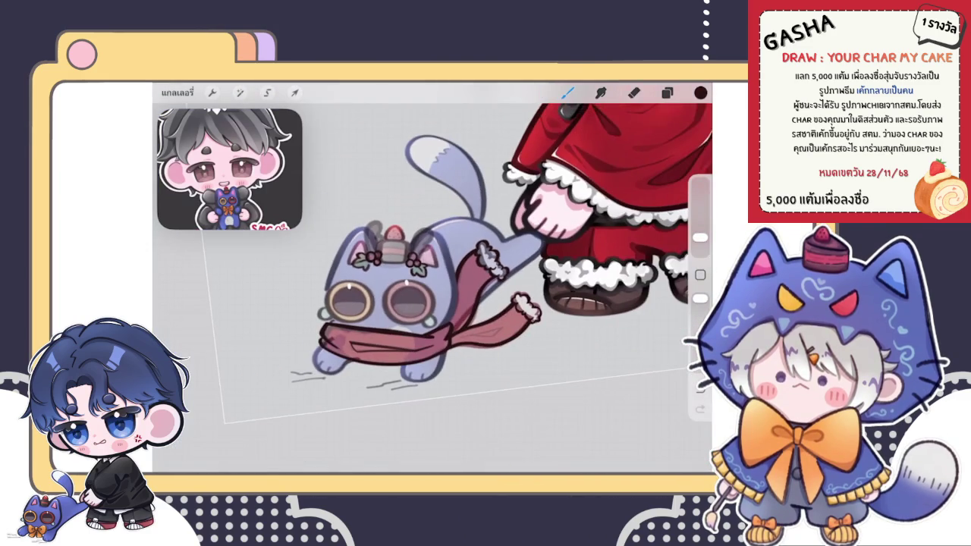
pyautogui.scroll(-3, 470, 228)
pyautogui.scroll(-2, 471, 227)
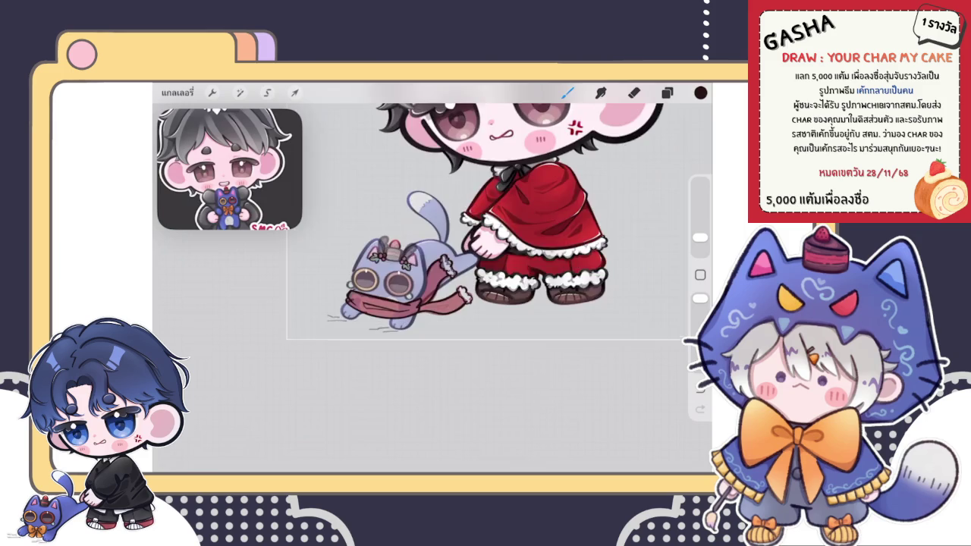
pyautogui.scroll(-3, 478, 212)
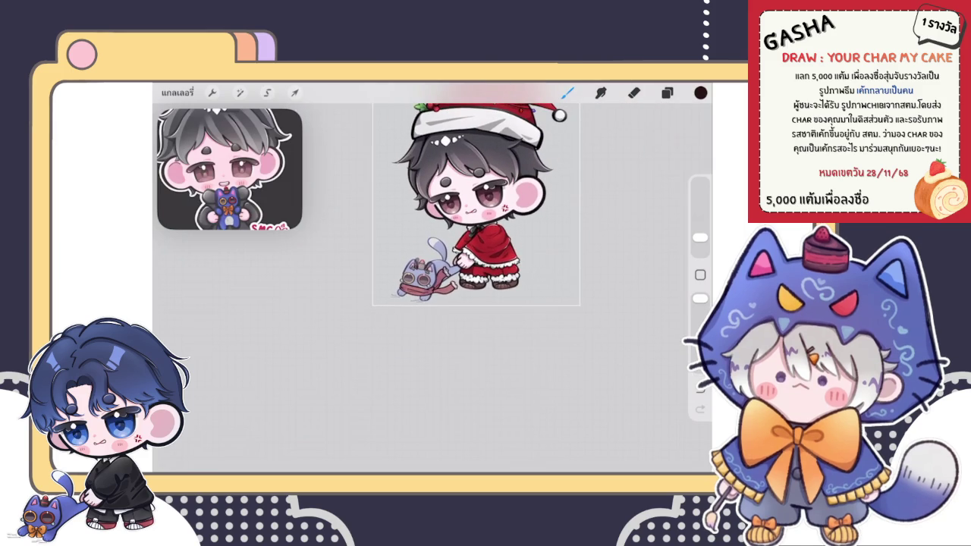
pyautogui.scroll(3, 524, 239)
# Duplicate the outline-stroke layer and merge the copy down to darken it
pyautogui.scroll(2, 523, 239)
pyautogui.click(666, 92)
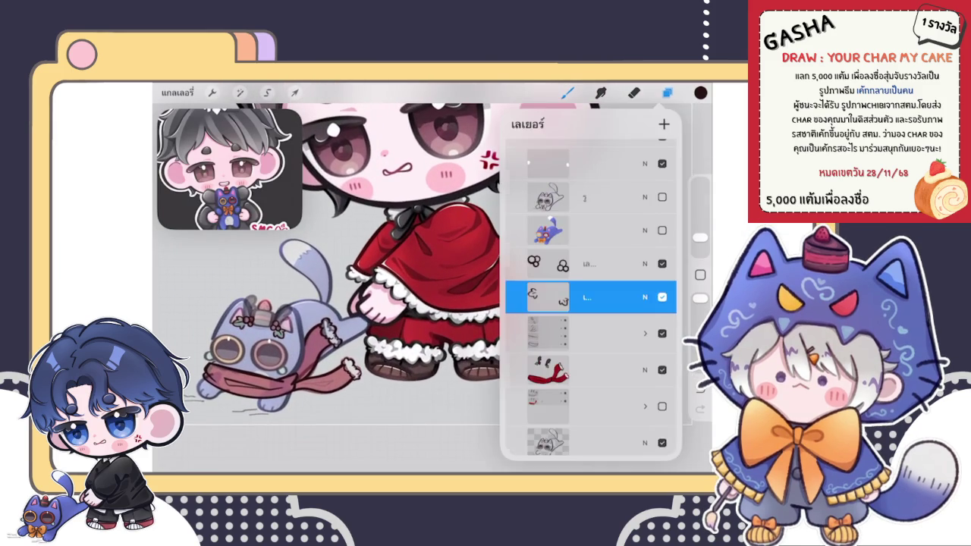
pyautogui.moveTo(622, 296); pyautogui.dragTo(554, 297)
pyautogui.click(630, 296)
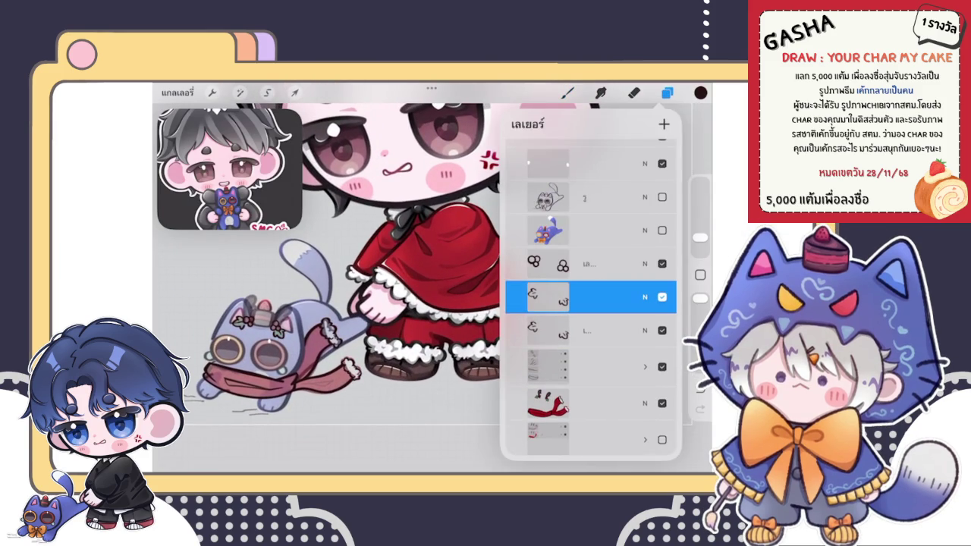
pyautogui.click(600, 297)
pyautogui.click(448, 377)
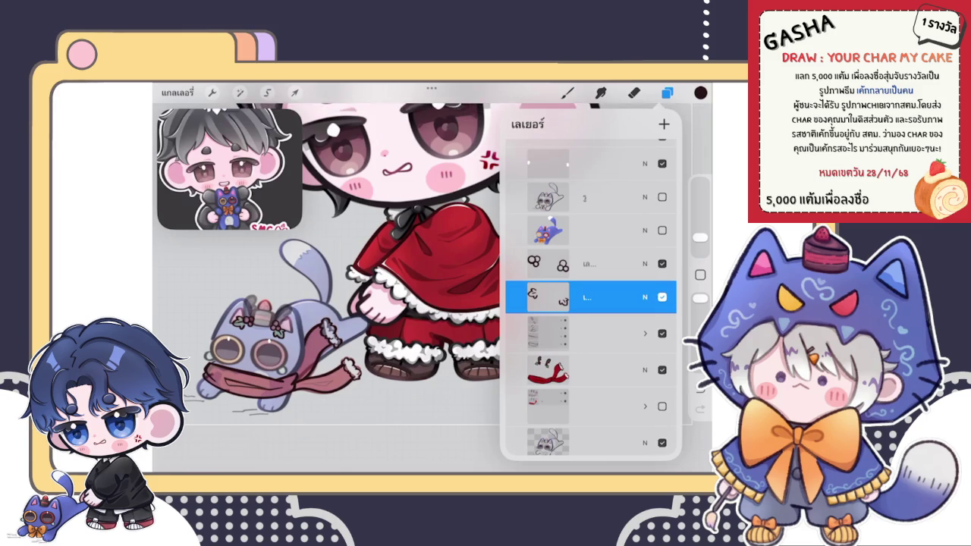
# Make the berry-and-leaf line layer active and close the layers list
pyautogui.scroll(5, 303, 326)
pyautogui.moveTo(622, 264); pyautogui.dragTo(554, 264)
pyautogui.click(592, 264)
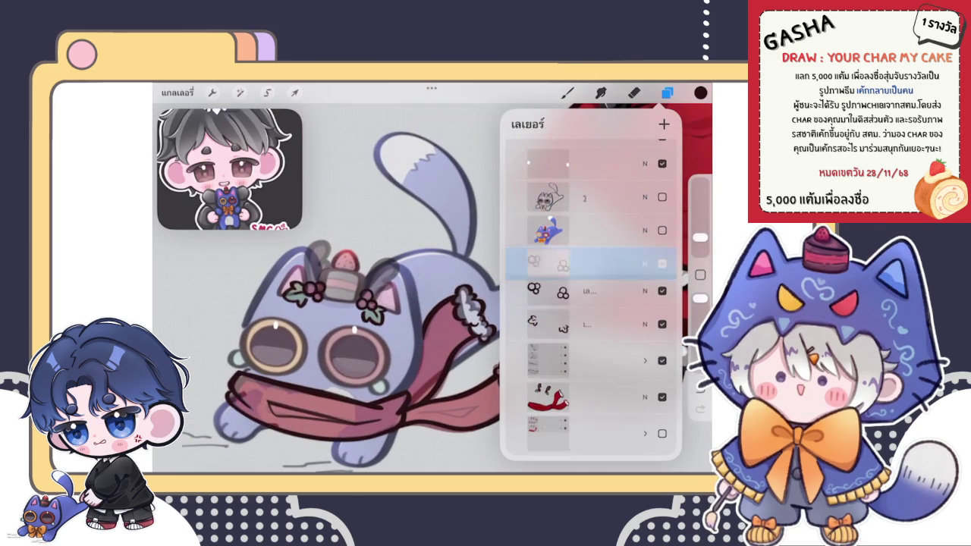
pyautogui.click(588, 263)
pyautogui.click(588, 263)
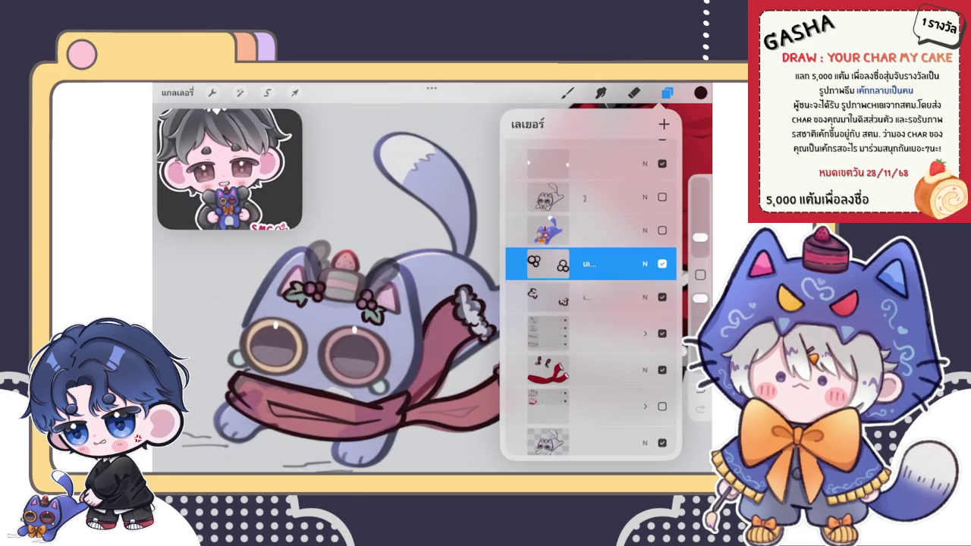
pyautogui.click(567, 93)
pyautogui.scroll(5, 341, 273)
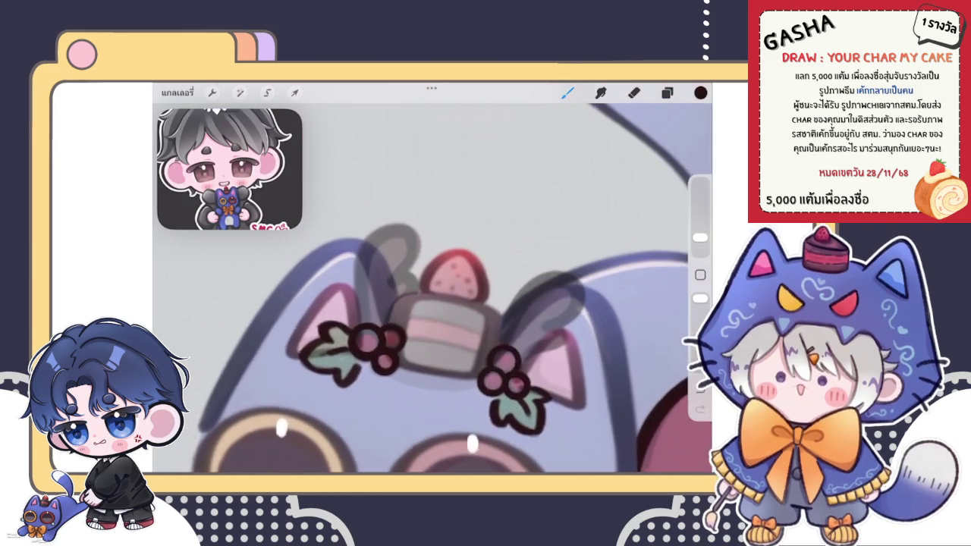
# Ink the left ear outline rising up from the cake's berries, redoing two failed strokes
pyautogui.scroll(3, 341, 273)
pyautogui.moveTo(357, 364)
pyautogui.mouseDown()
pyautogui.moveTo(451, 243)
pyautogui.moveTo(448, 292)
pyautogui.mouseUp()
pyautogui.scroll(-2, 432, 304)
pyautogui.hotkey('ctrl', 'z')
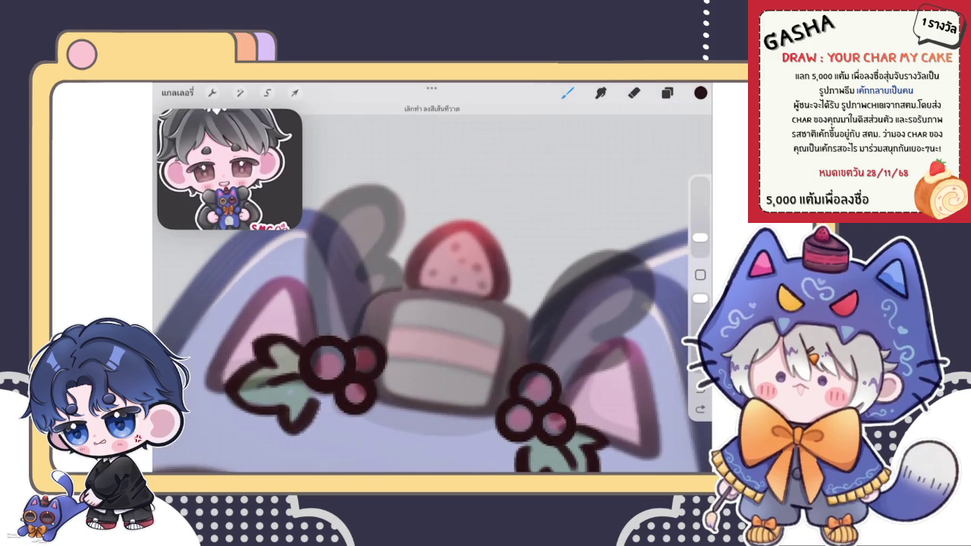
pyautogui.moveTo(325, 334)
pyautogui.mouseDown()
pyautogui.moveTo(410, 225)
pyautogui.moveTo(364, 300)
pyautogui.mouseUp()
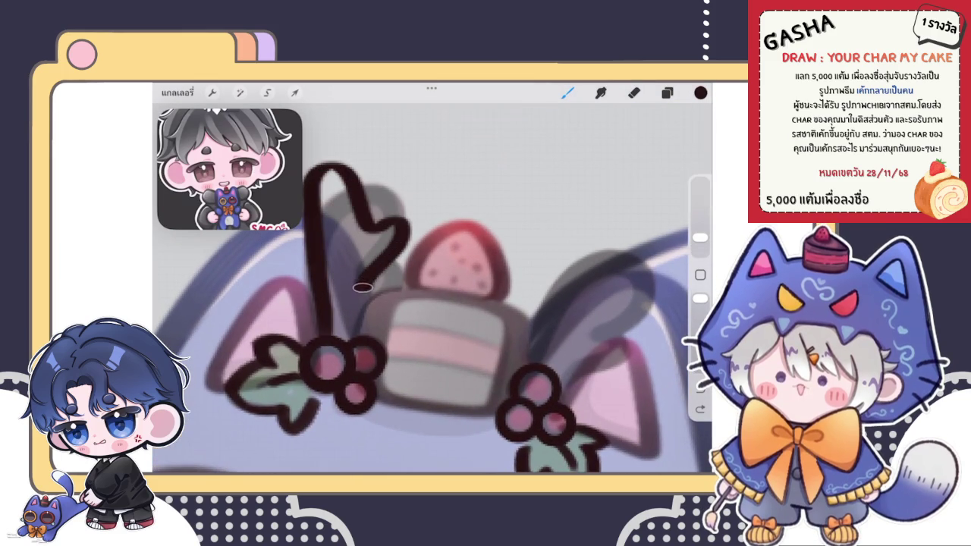
pyautogui.hotkey('ctrl', 'z')
pyautogui.moveTo(334, 334)
pyautogui.mouseDown()
pyautogui.moveTo(305, 239)
pyautogui.moveTo(385, 297)
pyautogui.mouseUp()
# Toggle to the eraser and back to the brush while zooming around the cake hat
pyautogui.scroll(-5, 433, 288)
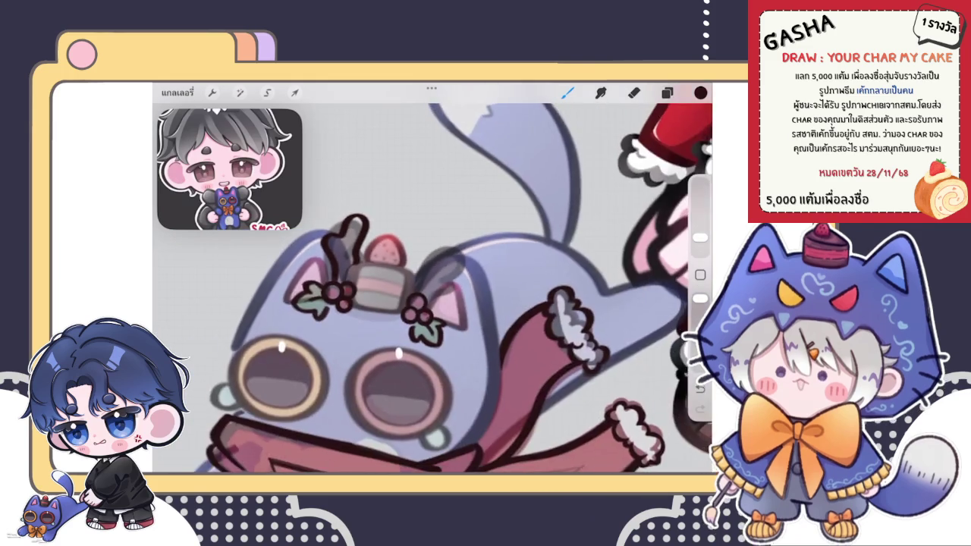
pyautogui.scroll(5, 364, 262)
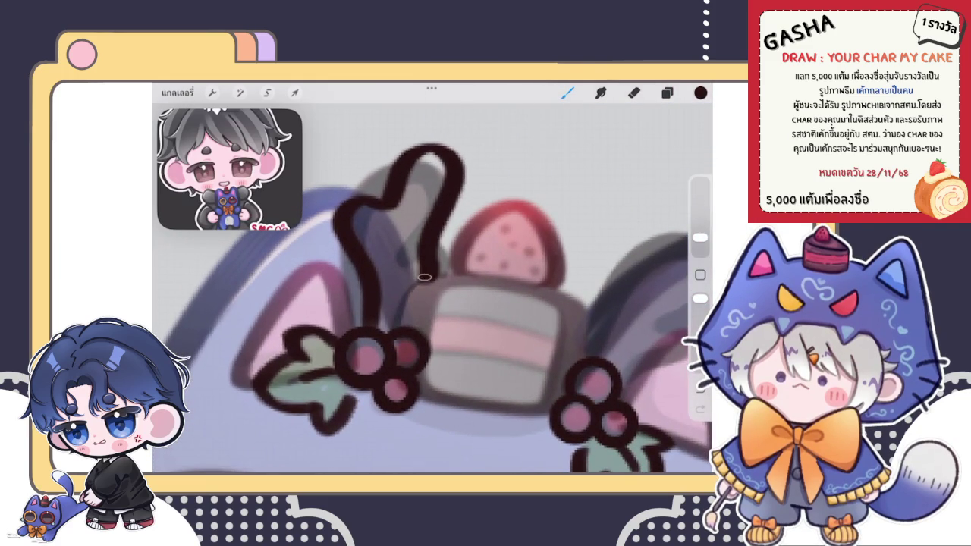
pyautogui.press('e')
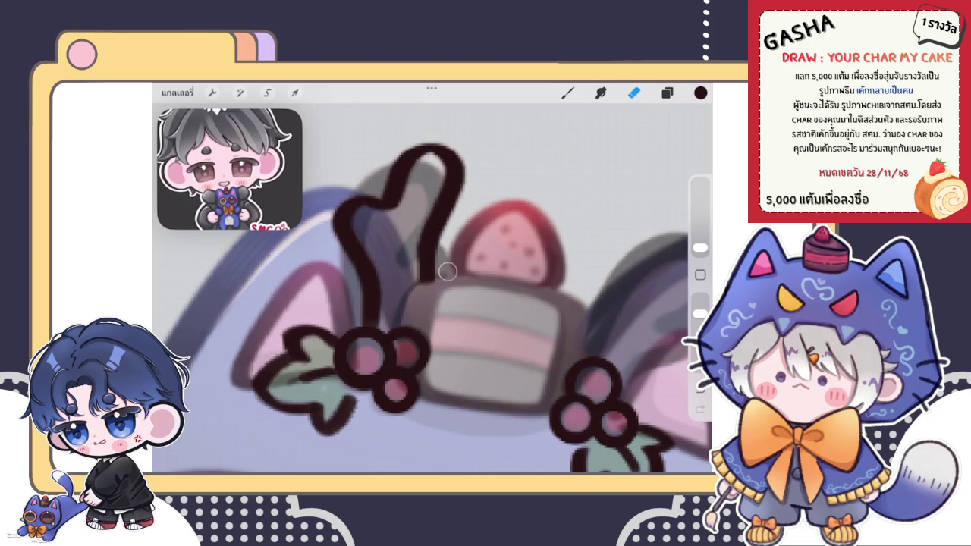
pyautogui.press('b')
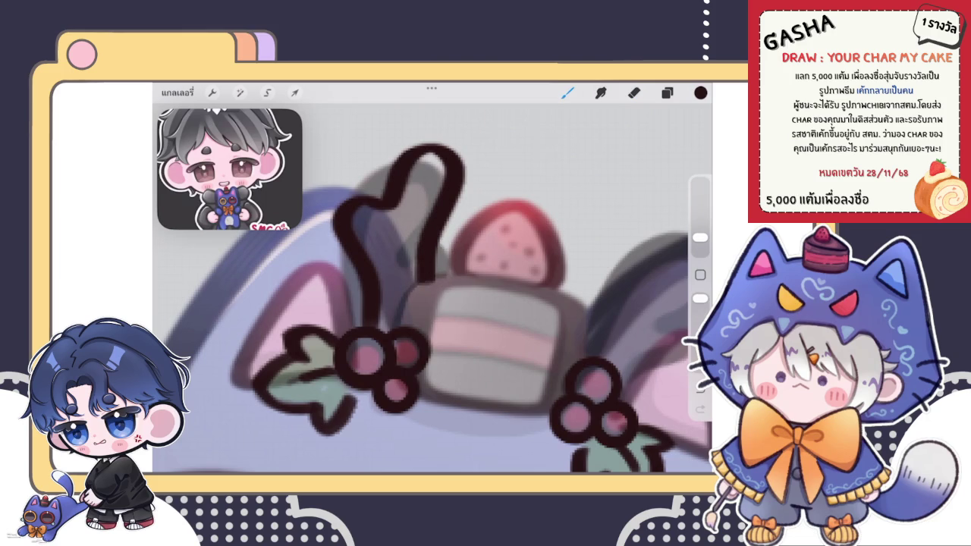
pyautogui.scroll(2, 432, 303)
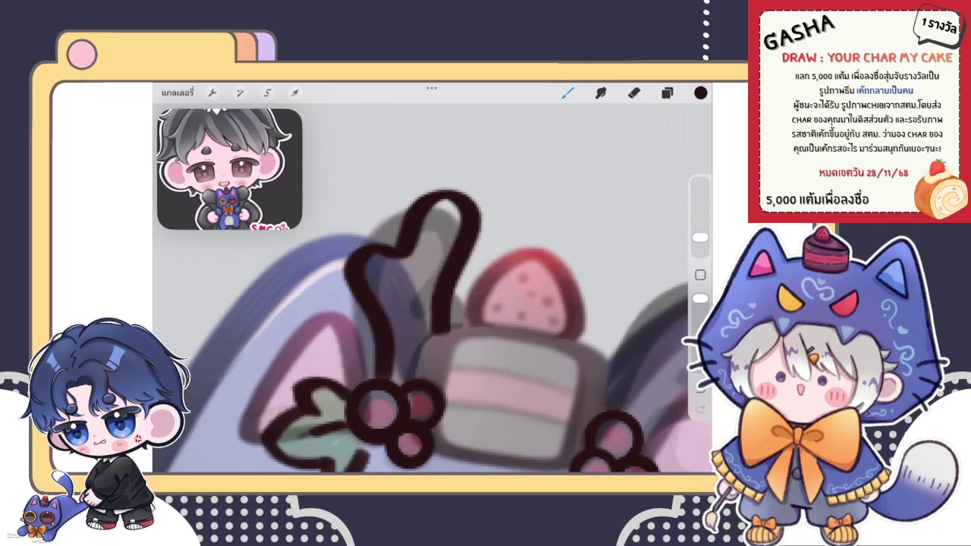
pyautogui.scroll(2, 432, 318)
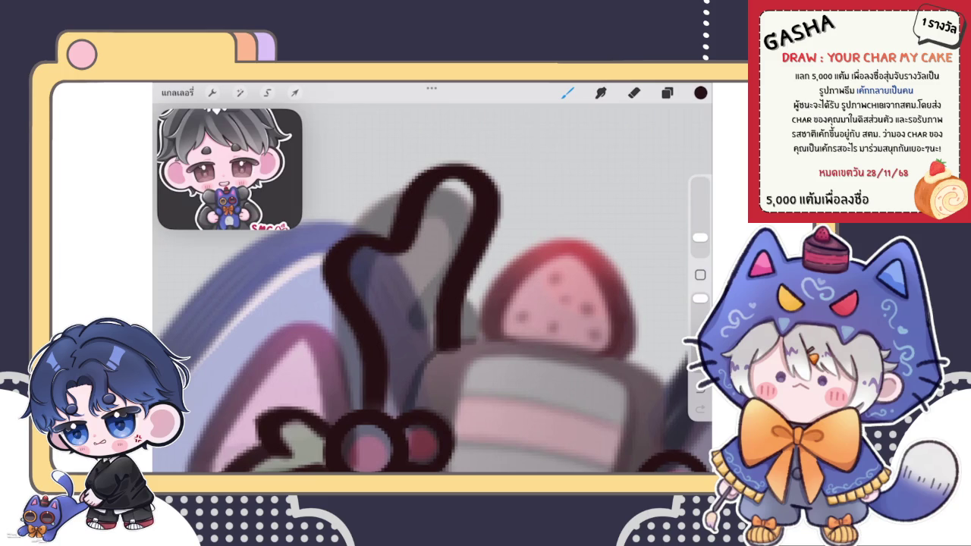
# Around the cat's head decorations, switch to the Eraser (E) and show the Layers panel (L)
pyautogui.scroll(-10, 432, 281)
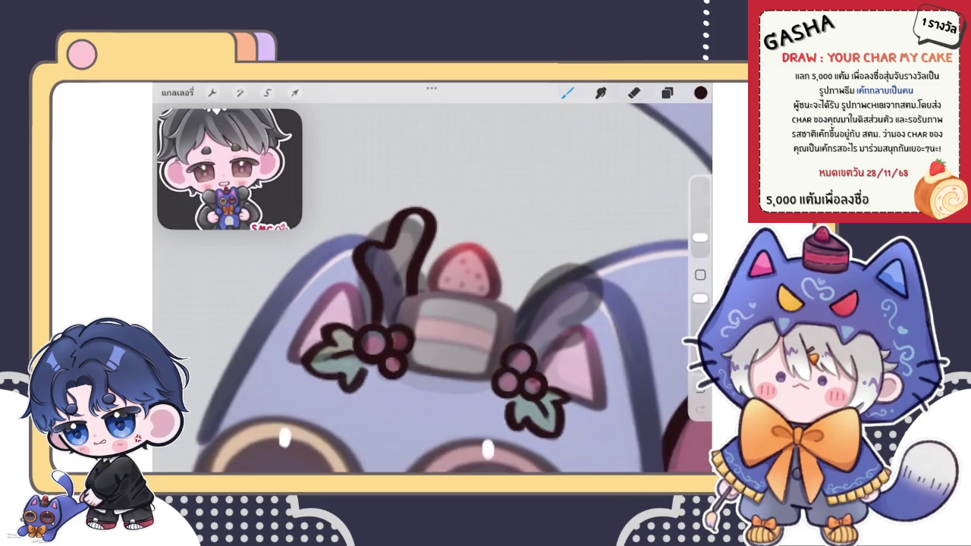
pyautogui.scroll(5, 379, 273)
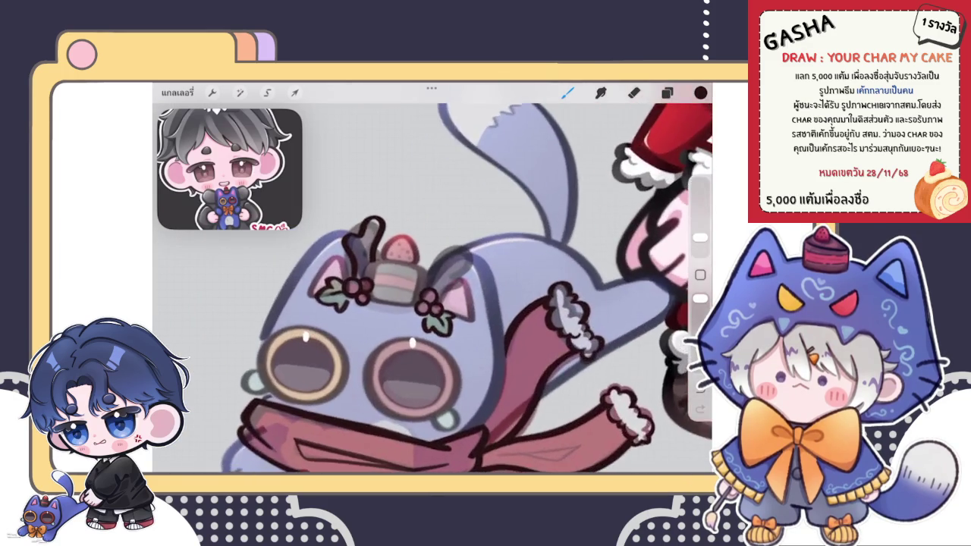
pyautogui.scroll(5, 379, 273)
pyautogui.scroll(3, 382, 279)
pyautogui.press('e')
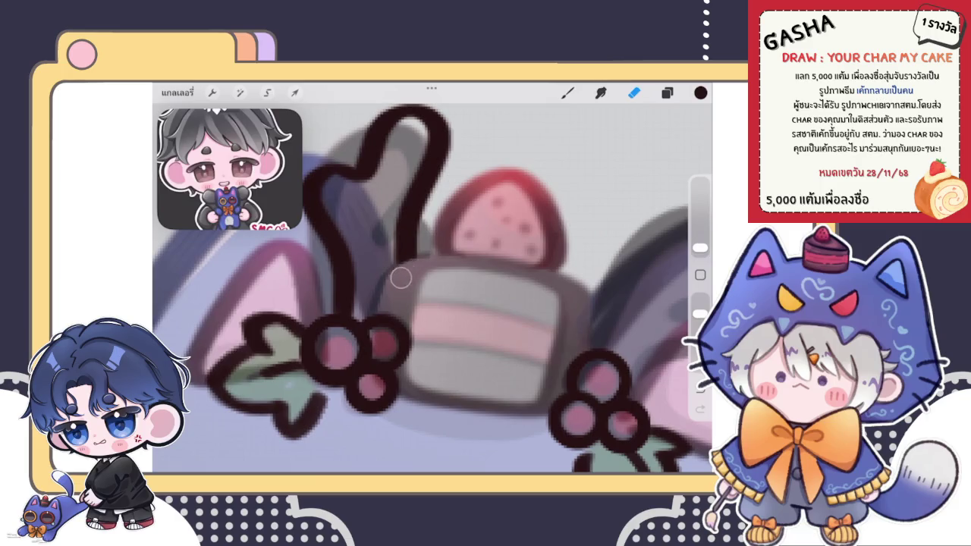
pyautogui.scroll(-5, 433, 280)
pyautogui.scroll(-3, 433, 281)
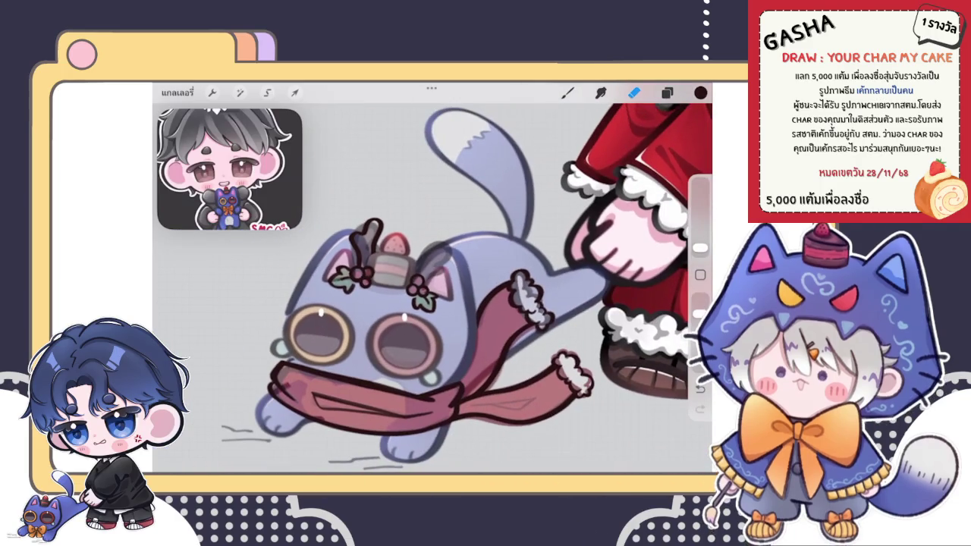
pyautogui.press('l')
pyautogui.scroll(2, 591, 304)
pyautogui.scroll(-5, 591, 304)
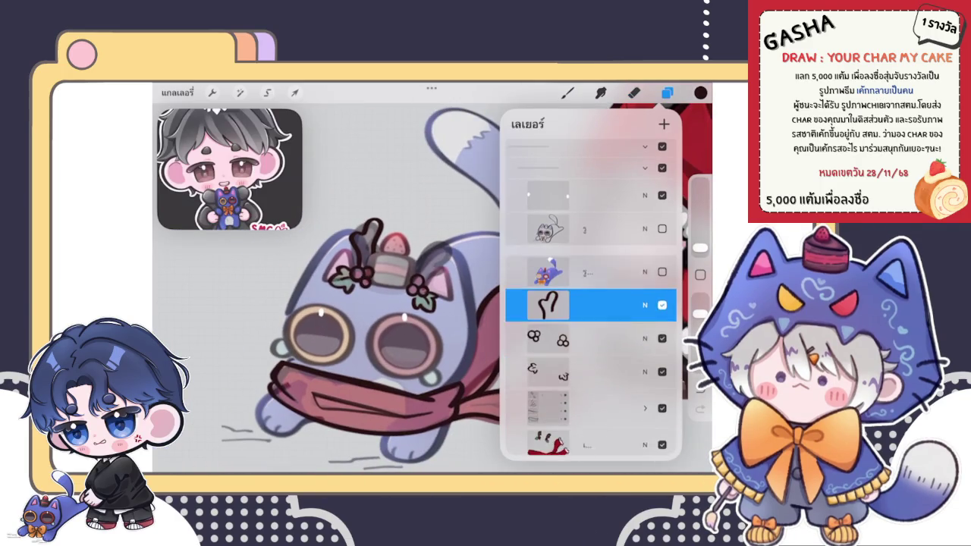
# Set the blue cat fill layer's opacity to maximum
pyautogui.scroll(-1, 591, 303)
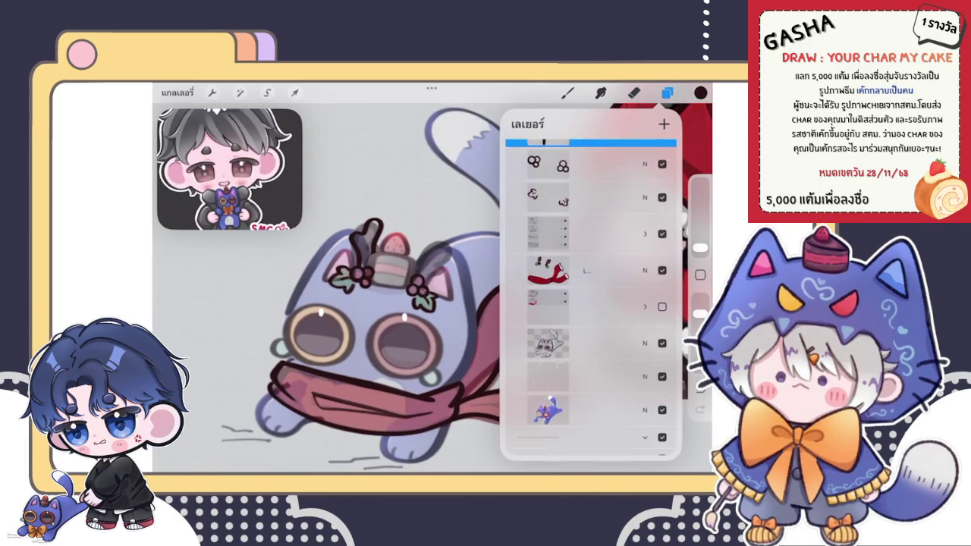
pyautogui.scroll(-3, 591, 304)
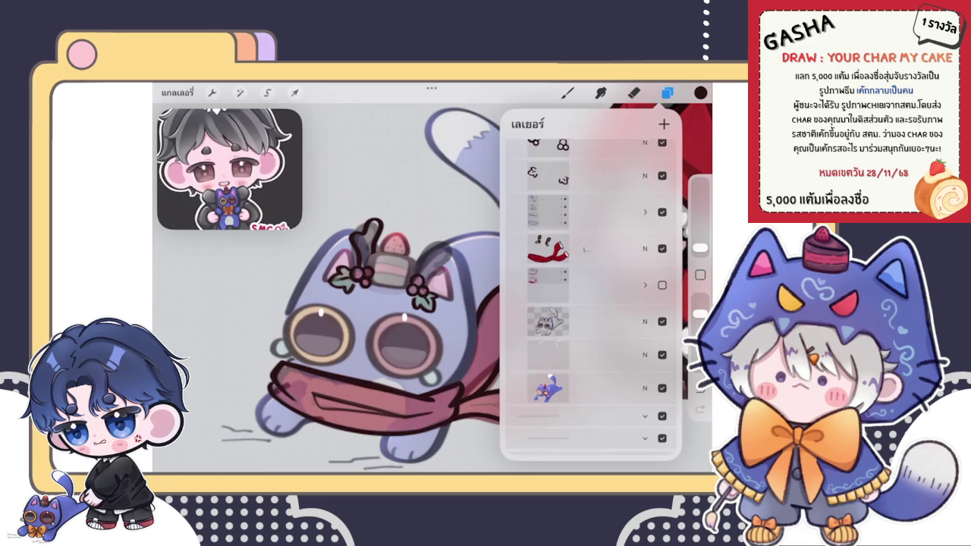
pyautogui.click(645, 324)
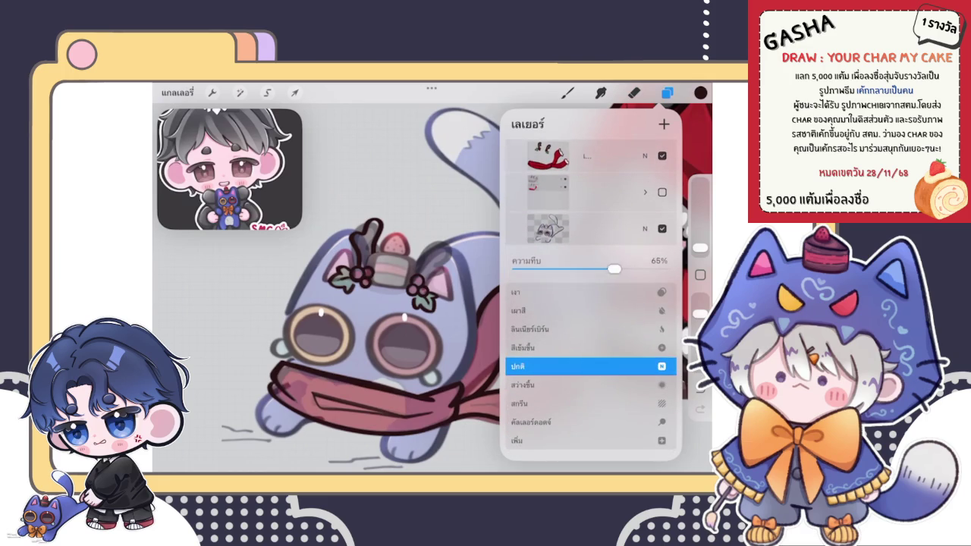
pyautogui.click(645, 228)
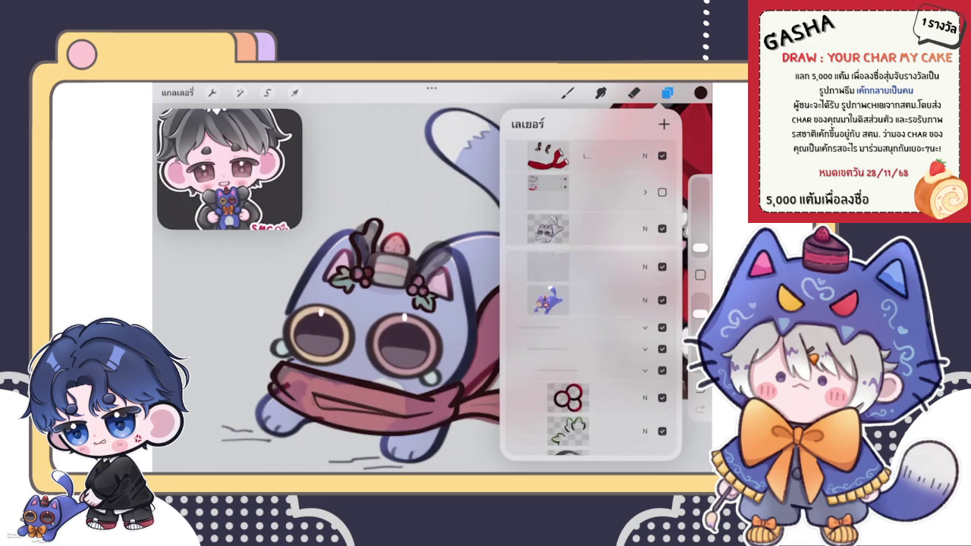
pyautogui.click(644, 228)
pyautogui.click(645, 228)
pyautogui.click(645, 229)
pyautogui.moveTo(546, 268); pyautogui.dragTo(666, 269)
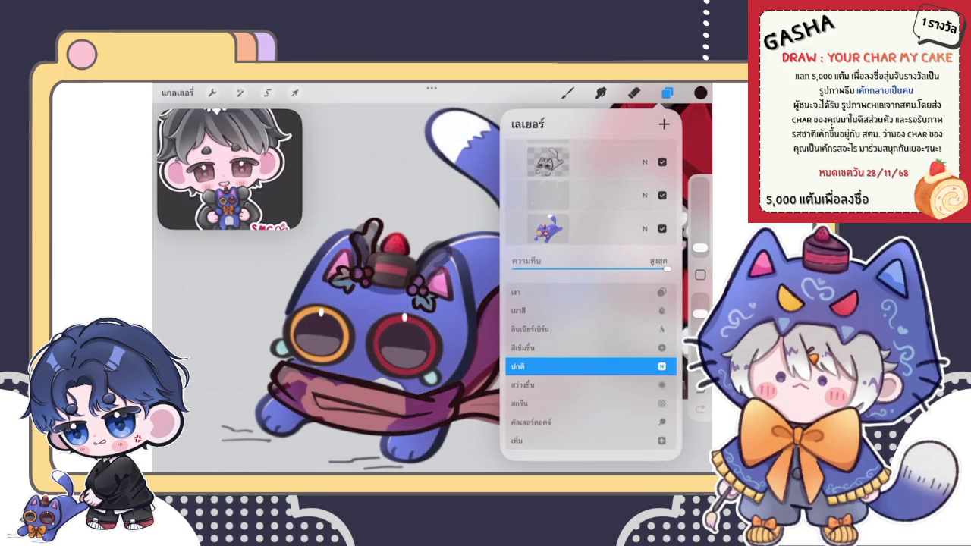
pyautogui.click(644, 229)
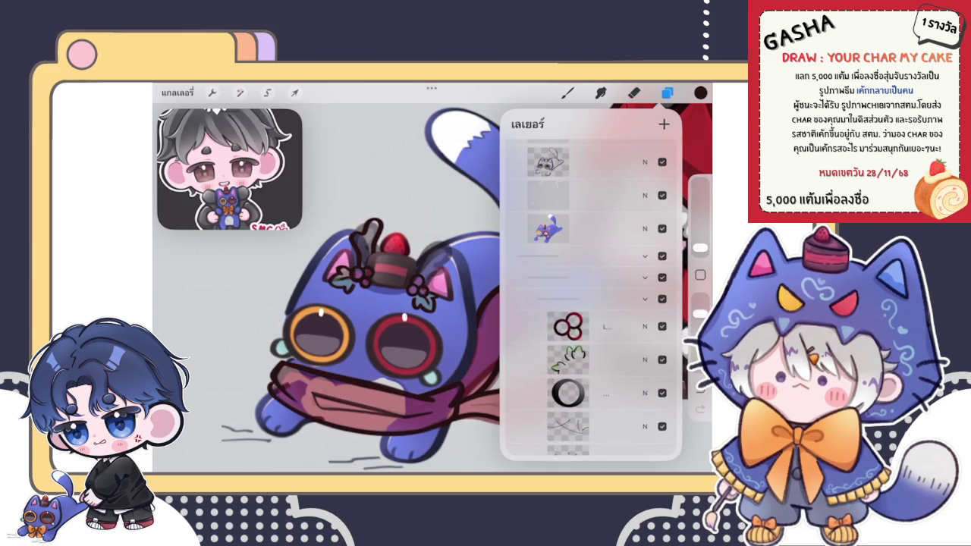
# Toggle the cat fill layer's visibility off and on twice to compare
pyautogui.click(662, 228)
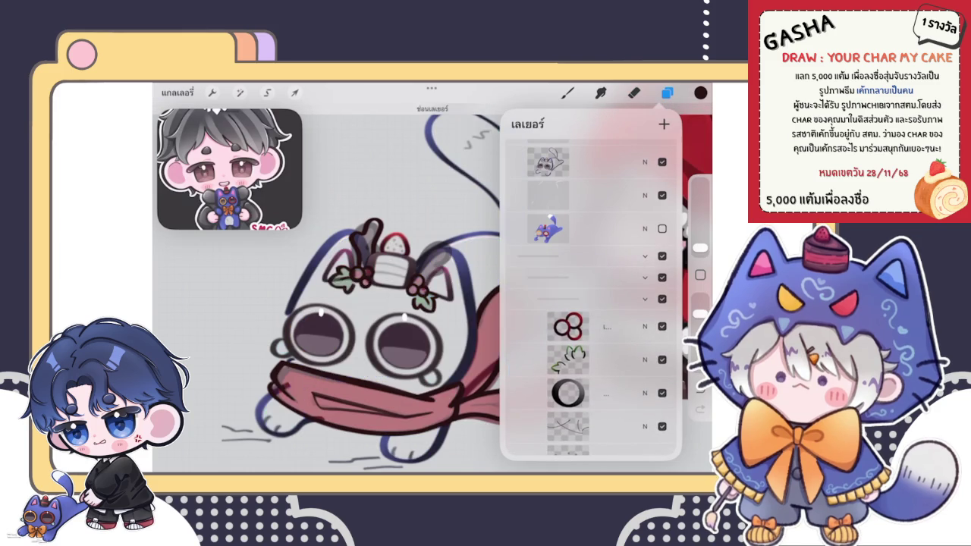
pyautogui.click(662, 228)
pyautogui.click(661, 228)
pyautogui.click(662, 228)
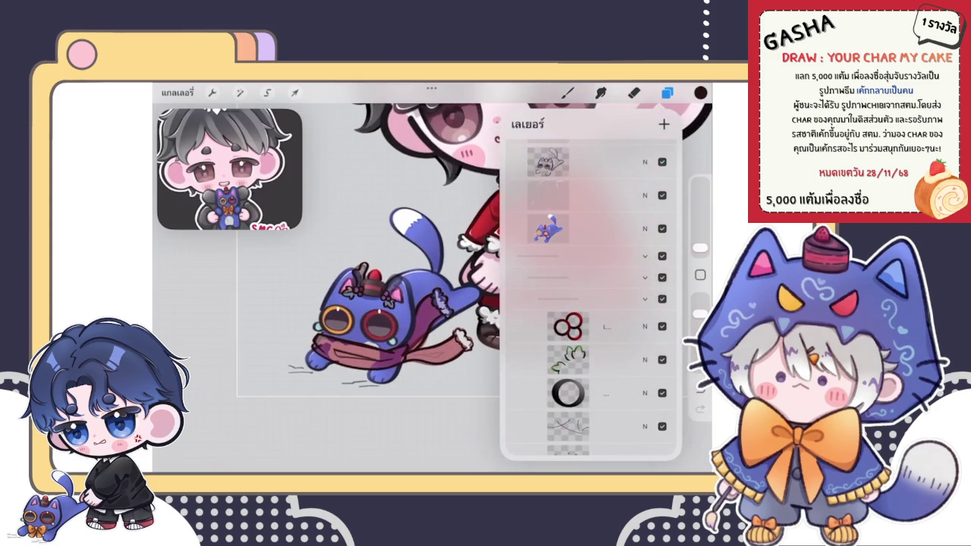
pyautogui.scroll(5, 326, 289)
# Choose a different brush from the Brush Library
pyautogui.scroll(3, 326, 289)
pyautogui.click(667, 92)
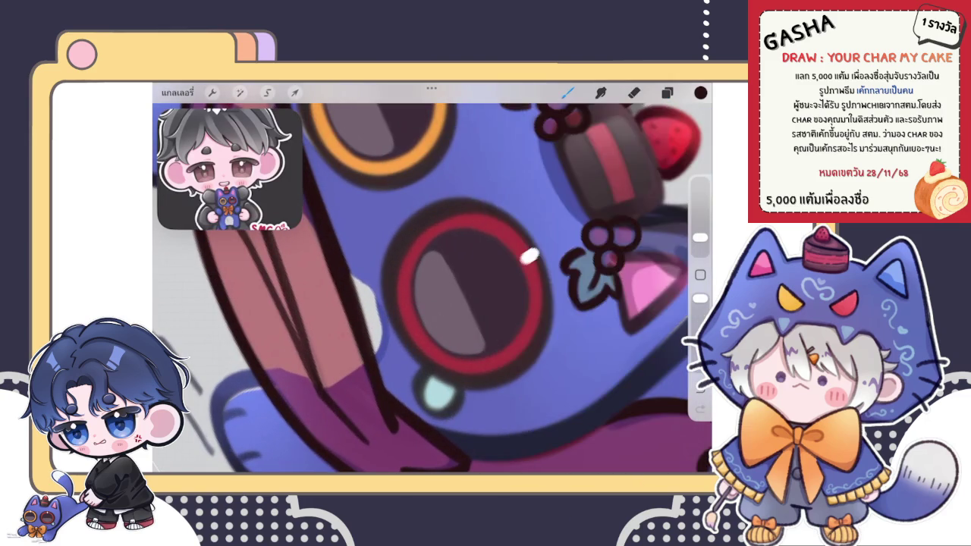
pyautogui.click(567, 92)
pyautogui.click(607, 255)
pyautogui.click(568, 92)
# Sample the cat's blue and paint over the white spot beside the eye
pyautogui.click(423, 274)
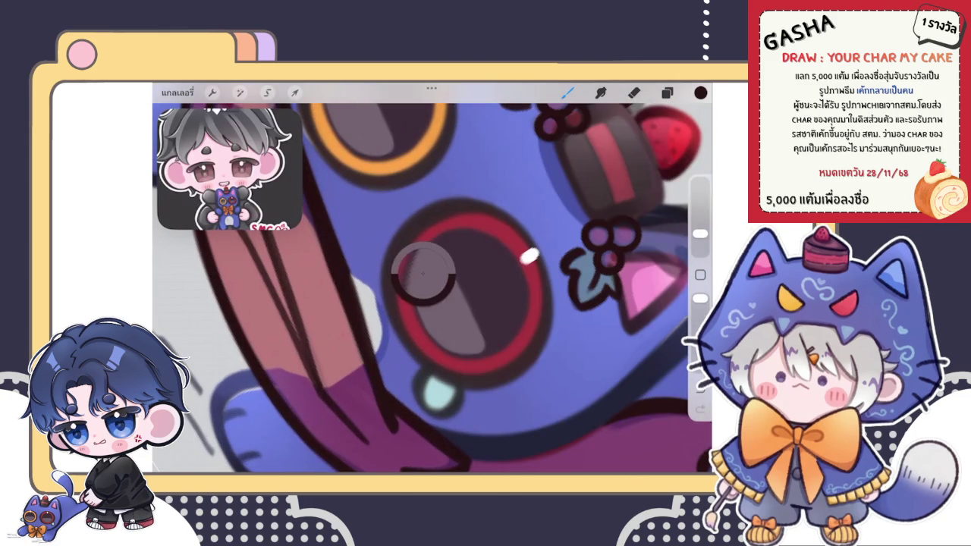
pyautogui.moveTo(372, 281); pyautogui.dragTo(364, 319)
pyautogui.moveTo(368, 262); pyautogui.dragTo(357, 326)
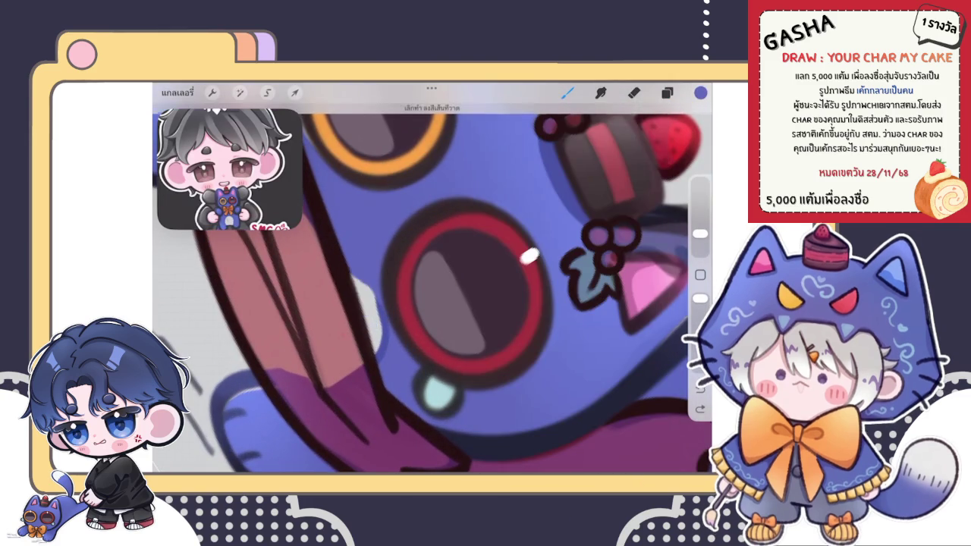
pyautogui.scroll(-5, 433, 288)
pyautogui.scroll(-5, 432, 288)
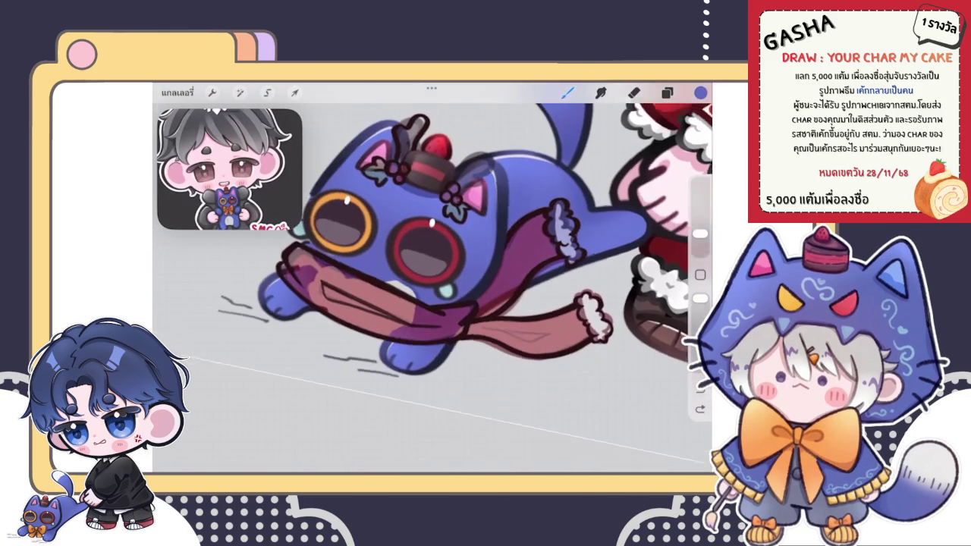
pyautogui.scroll(3, 433, 288)
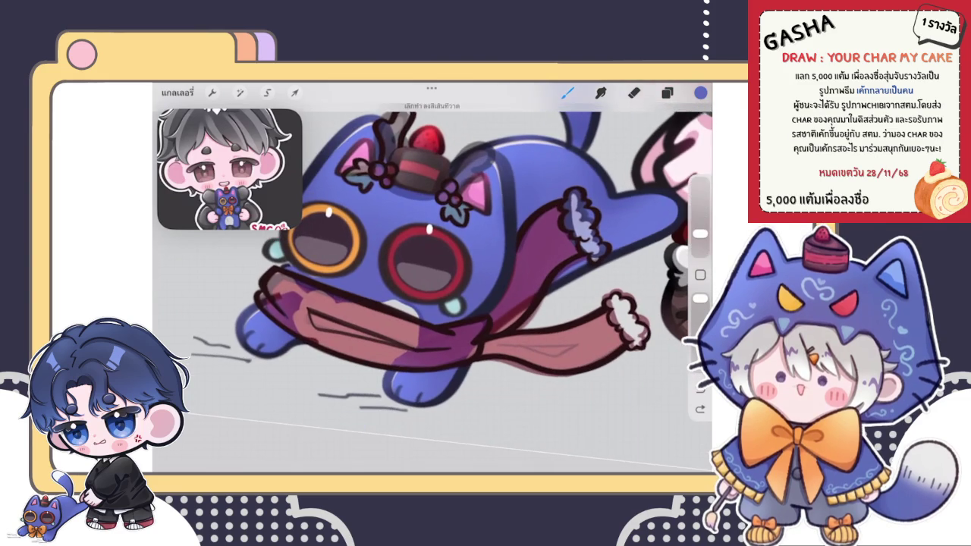
# Move the blue cat fill layer lower in the layer stack
pyautogui.click(667, 93)
pyautogui.scroll(-3, 591, 303)
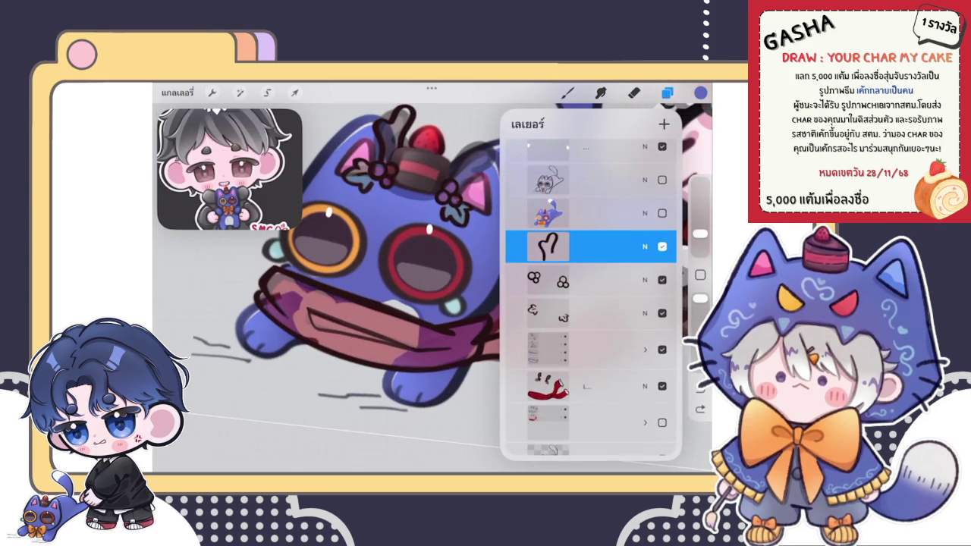
pyautogui.scroll(-1, 591, 304)
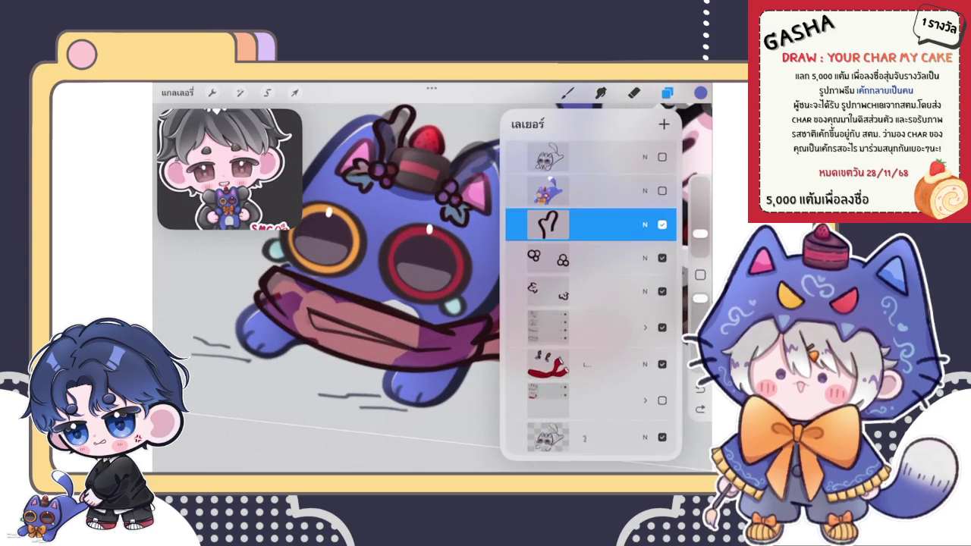
pyautogui.moveTo(547, 188); pyautogui.dragTo(548, 357)
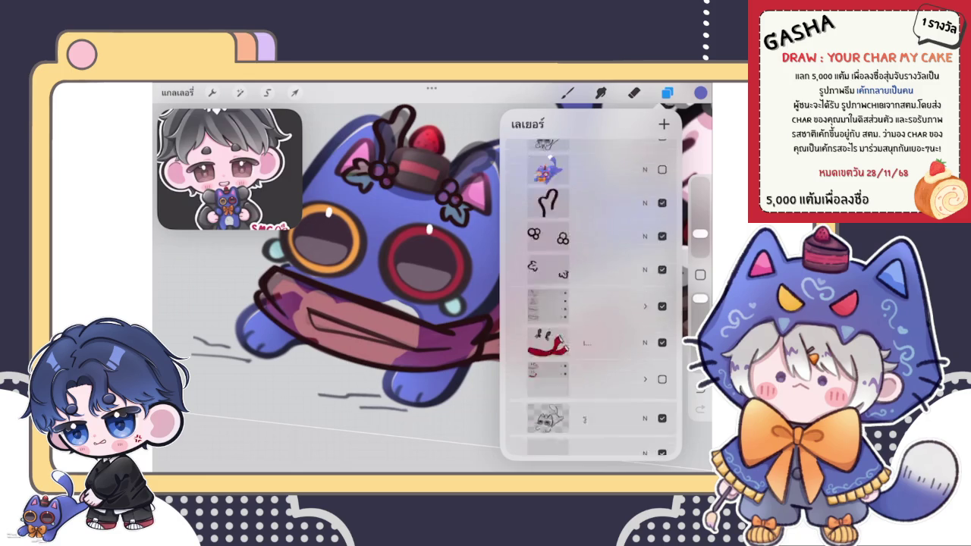
pyautogui.scroll(-1, 591, 304)
pyautogui.click(567, 92)
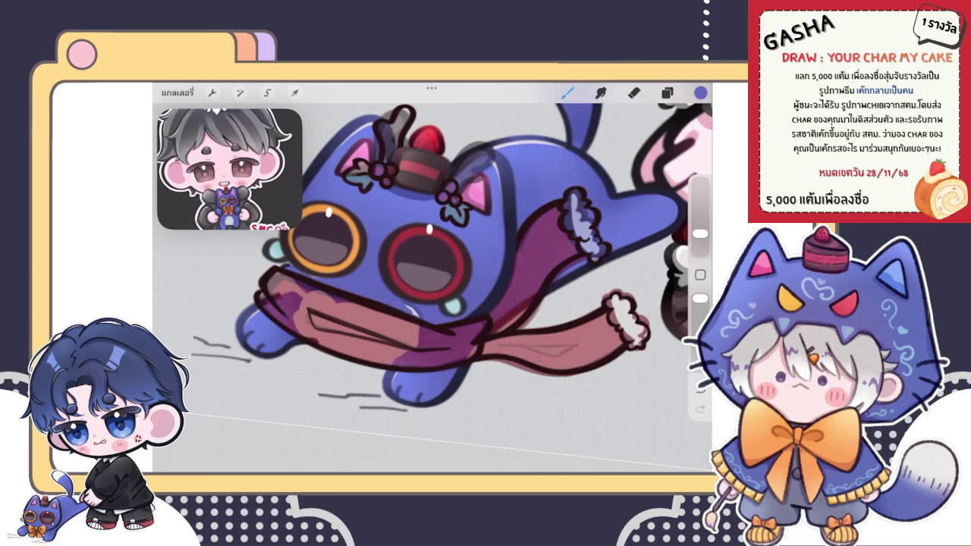
pyautogui.scroll(5, 429, 261)
# Undo the light whitish strokes near the eye outline and review the result
pyautogui.hotkey('ctrl', 'z')
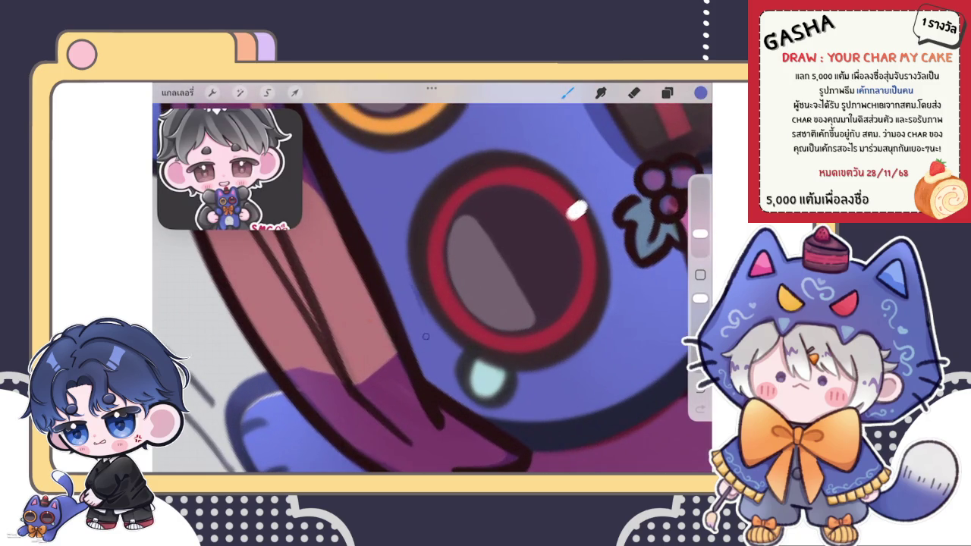
pyautogui.scroll(-5, 411, 345)
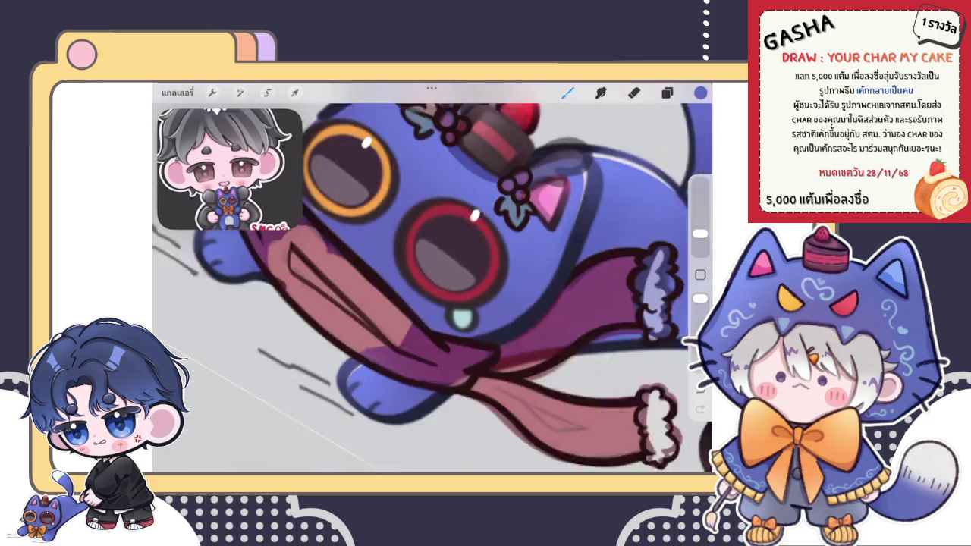
pyautogui.scroll(5, 433, 288)
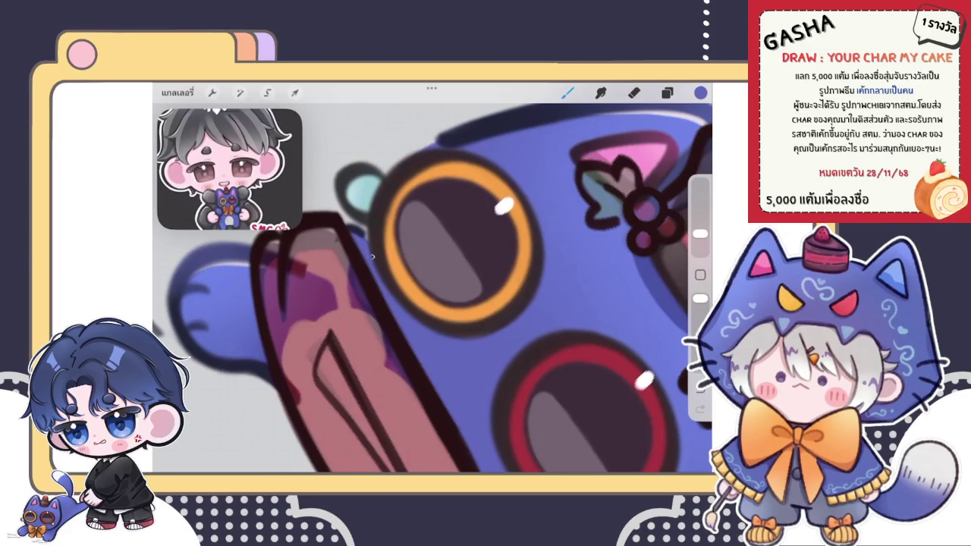
pyautogui.scroll(-3, 432, 288)
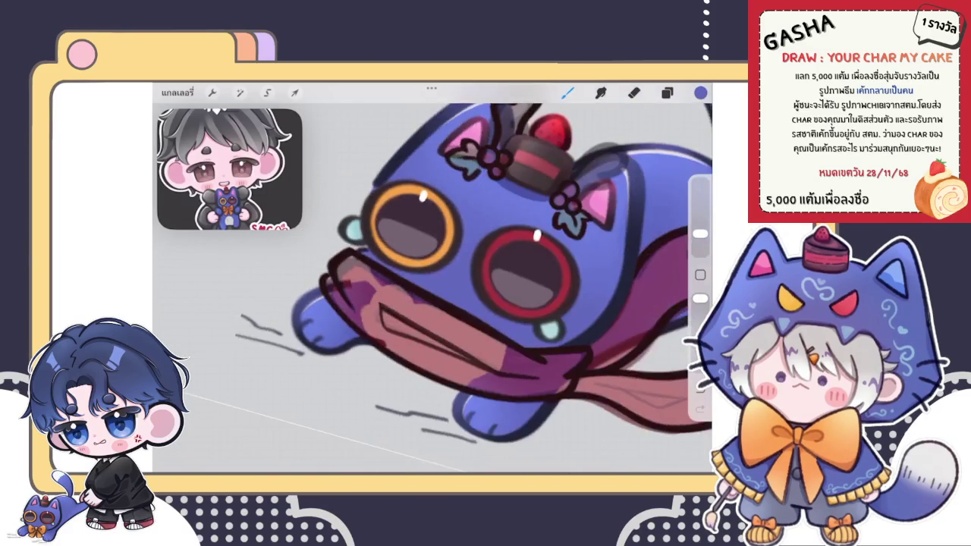
pyautogui.scroll(-2, 433, 288)
pyautogui.scroll(5, 433, 288)
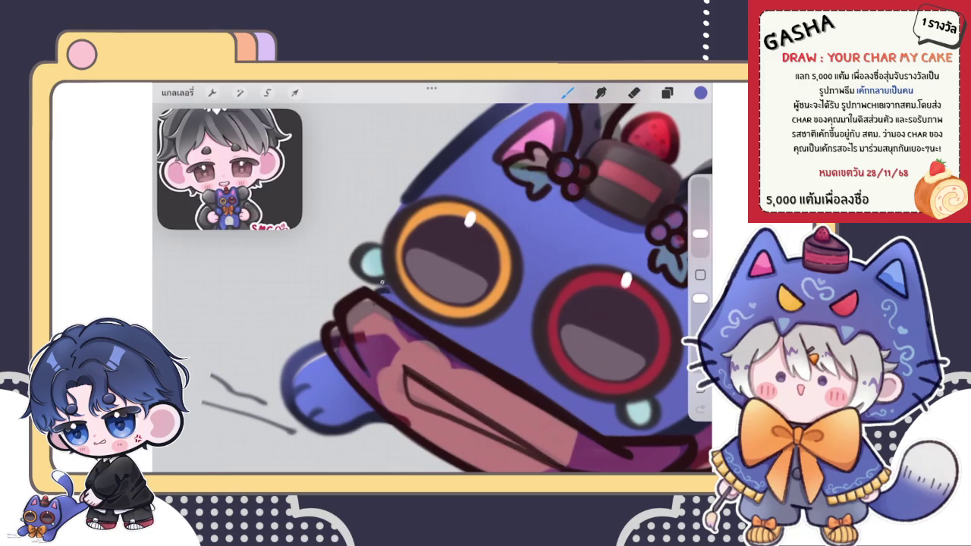
pyautogui.scroll(-4, 433, 288)
pyautogui.scroll(-1, 432, 289)
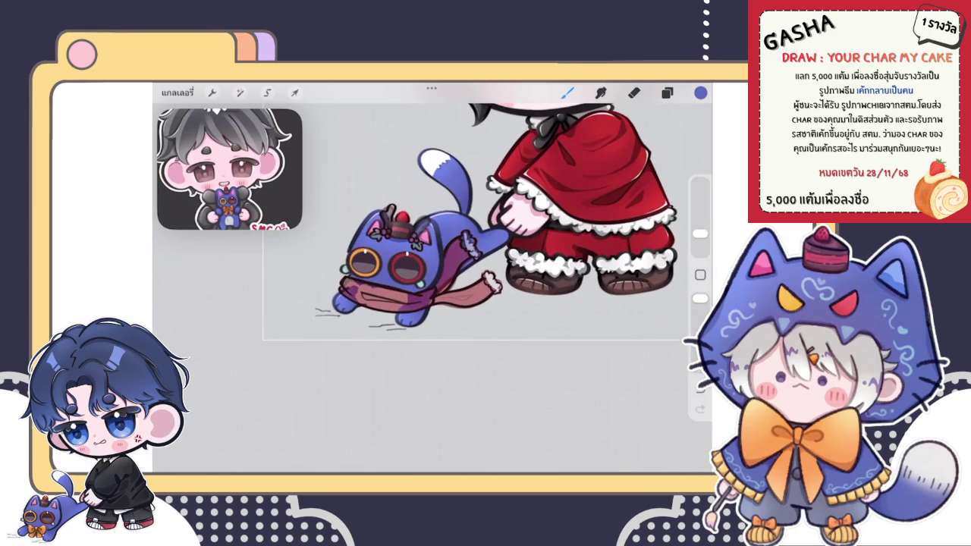
pyautogui.scroll(3, 410, 258)
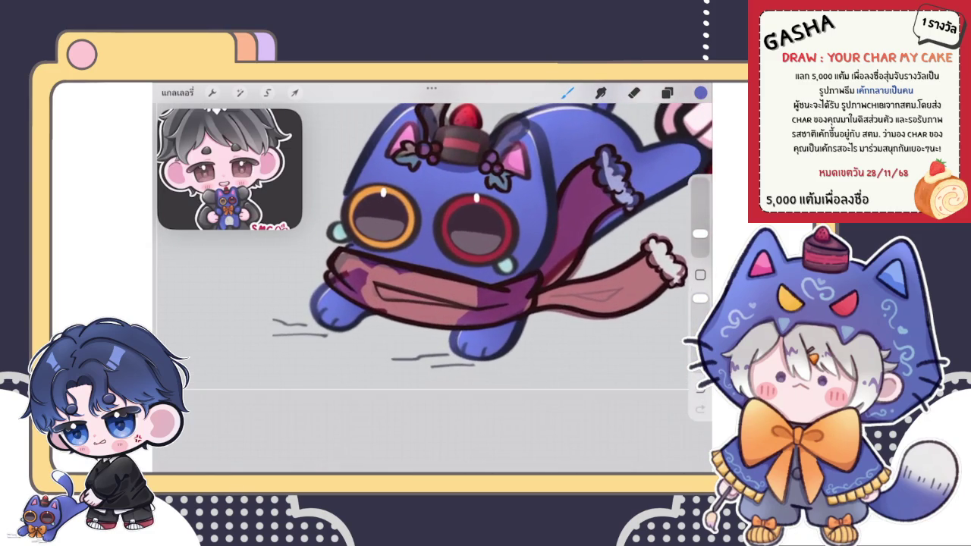
pyautogui.click(667, 92)
pyautogui.scroll(3, 591, 296)
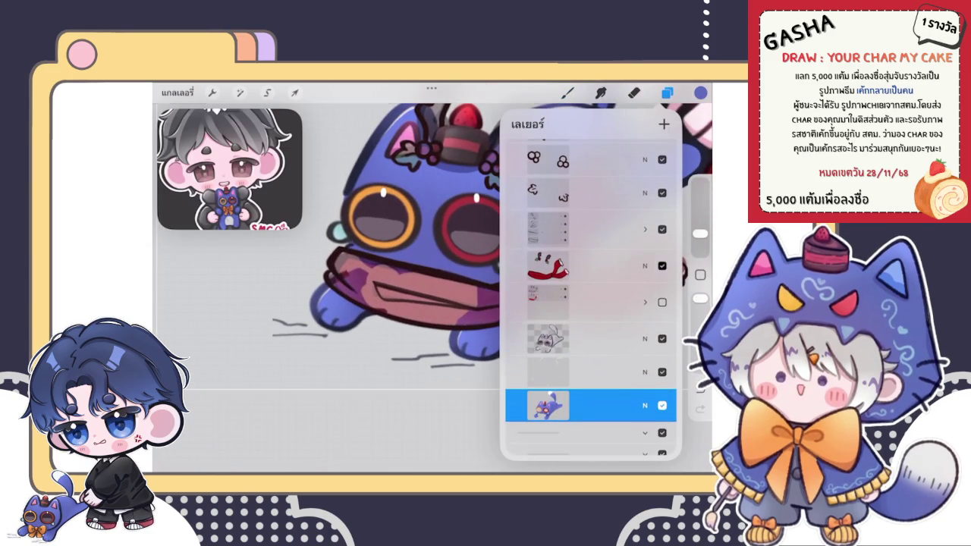
# Hide the red-band layer and make the sketch layer active for painting
pyautogui.click(662, 265)
pyautogui.scroll(-3, 409, 250)
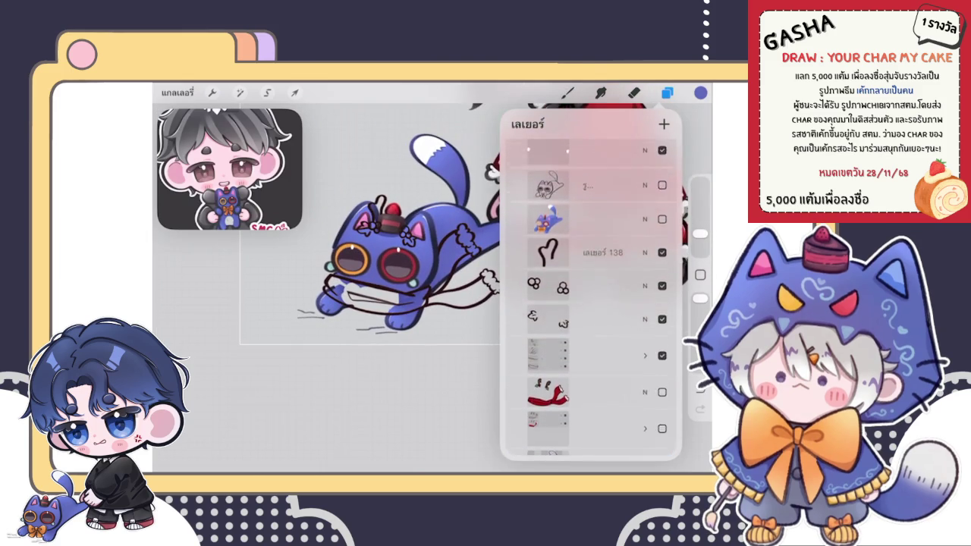
pyautogui.scroll(-3, 591, 303)
pyautogui.click(592, 256)
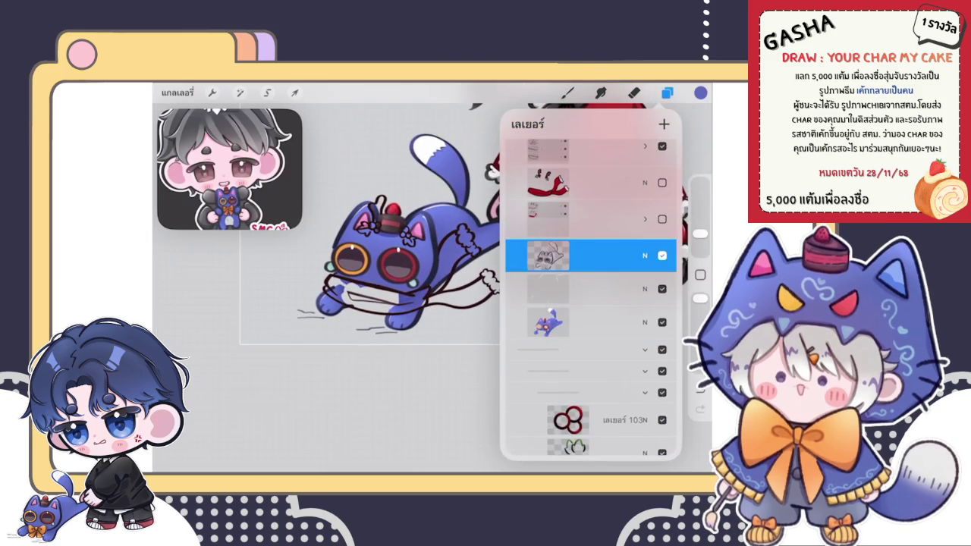
pyautogui.click(568, 93)
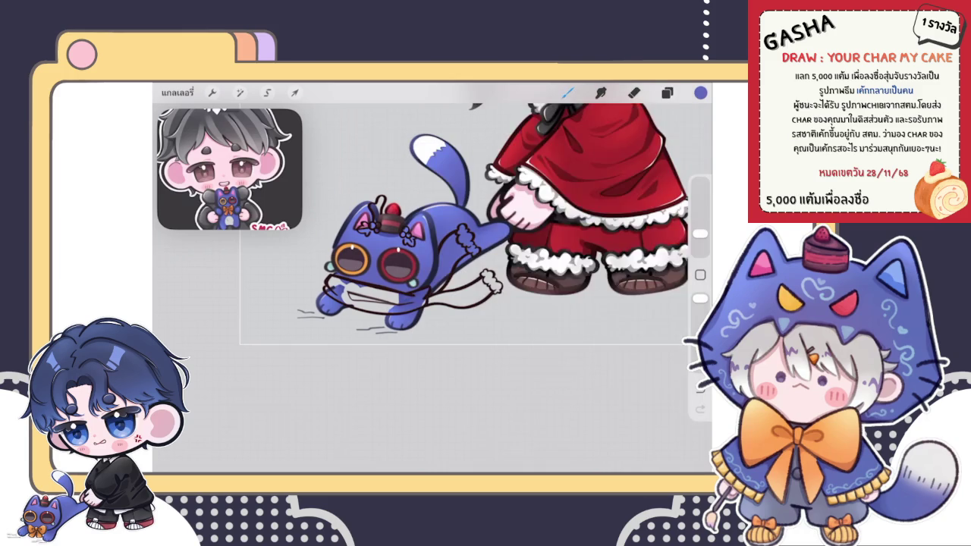
pyautogui.scroll(5, 379, 258)
# Sample the dark outline colour and paint dark navy shading beneath the eye
pyautogui.click(387, 297)
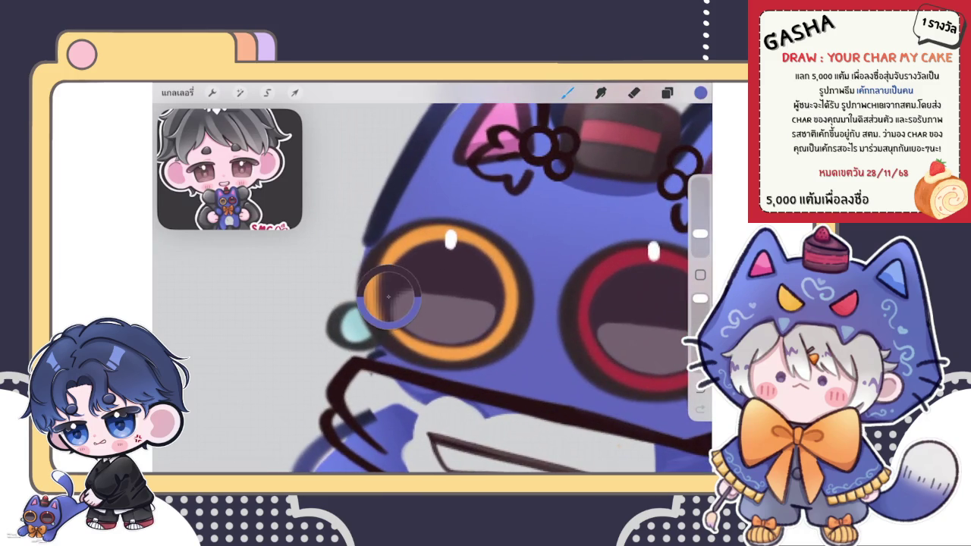
pyautogui.scroll(3, 501, 303)
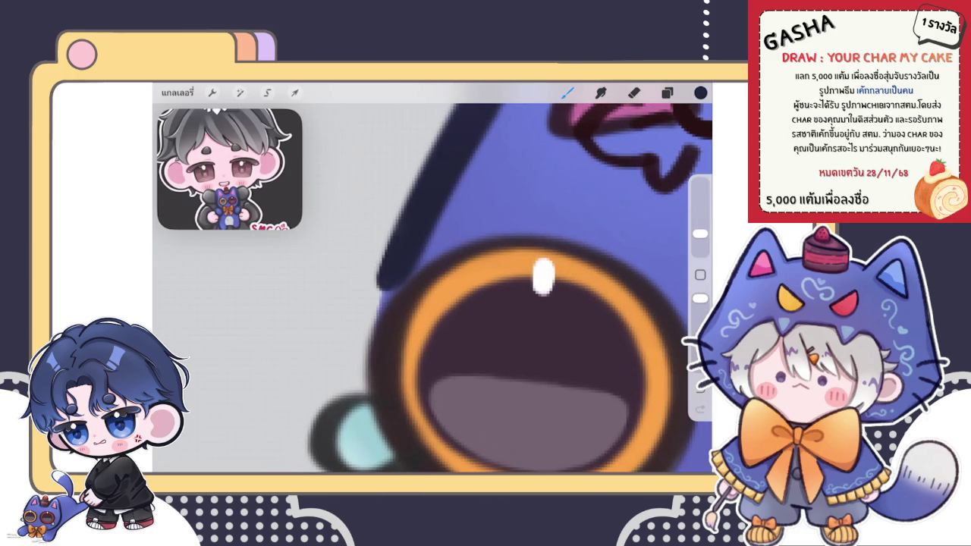
pyautogui.scroll(-5, 433, 281)
pyautogui.moveTo(408, 299); pyautogui.dragTo(415, 290)
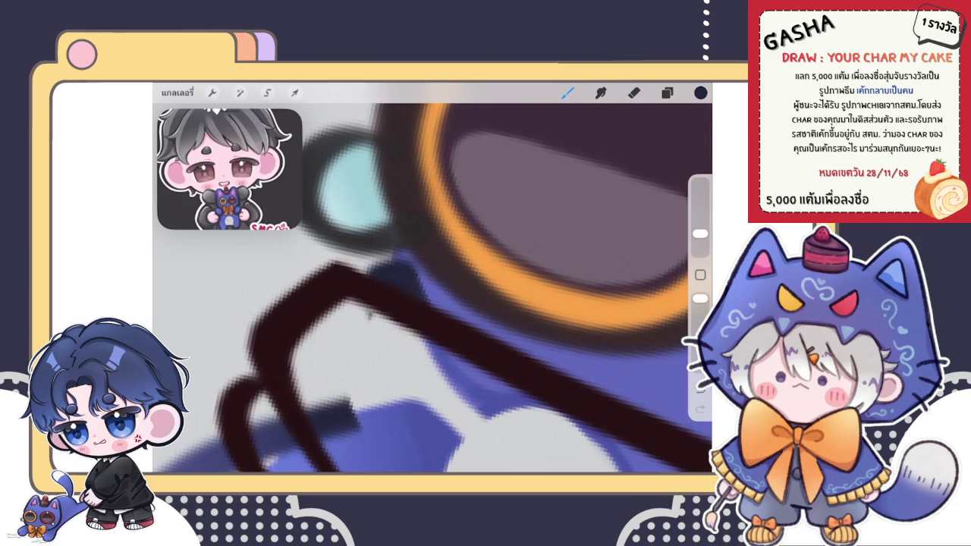
pyautogui.scroll(-10, 432, 281)
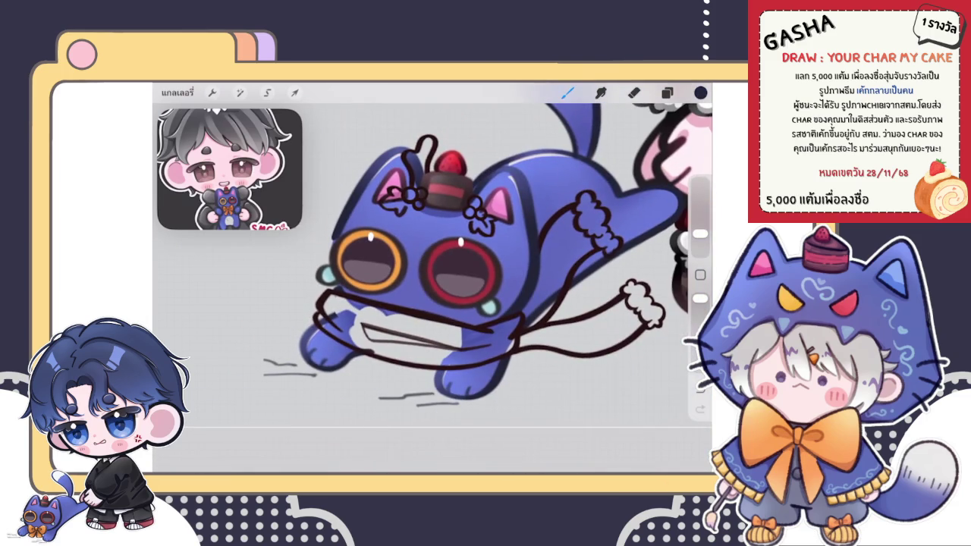
pyautogui.scroll(3, 486, 258)
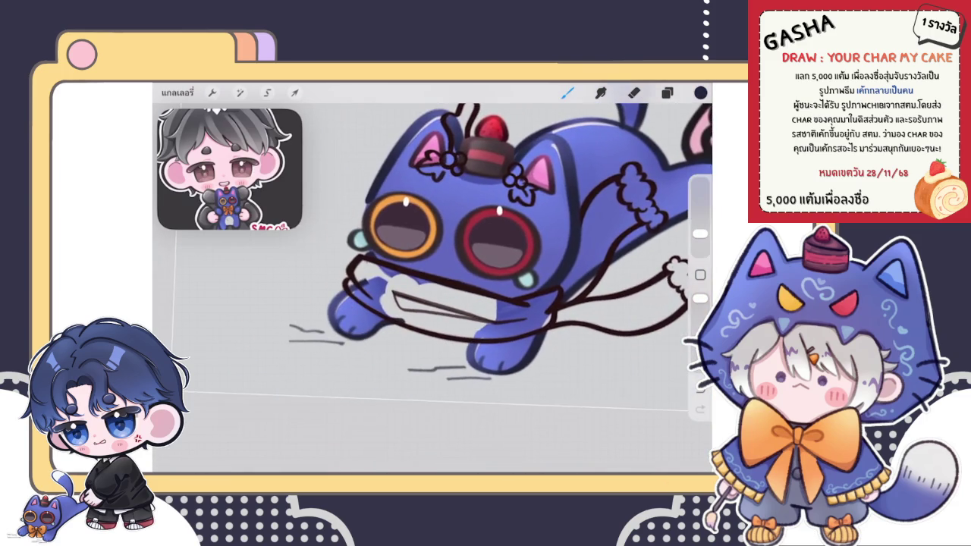
pyautogui.scroll(3, 485, 258)
# Make the cat layer active with the paint brush selected
pyautogui.click(634, 92)
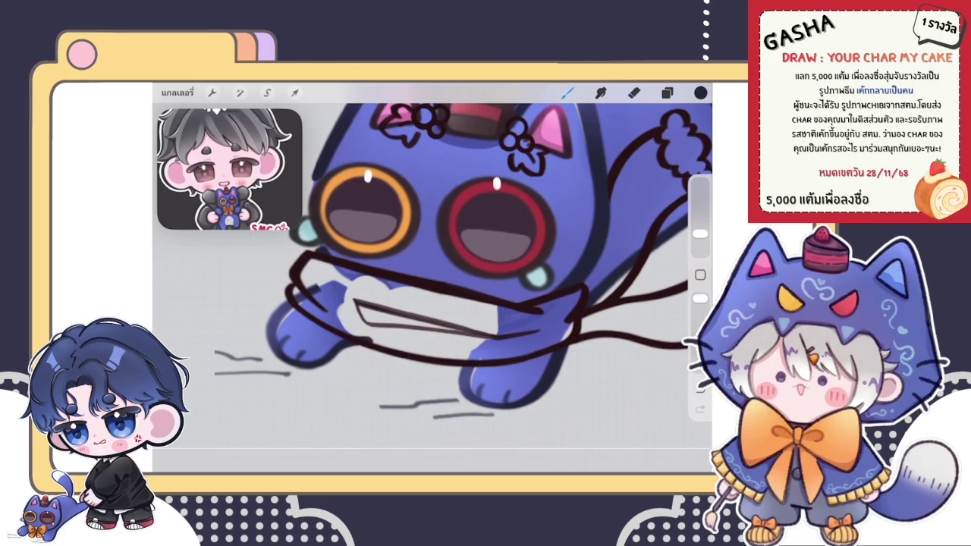
pyautogui.scroll(-5, 456, 236)
pyautogui.click(568, 93)
pyautogui.click(667, 92)
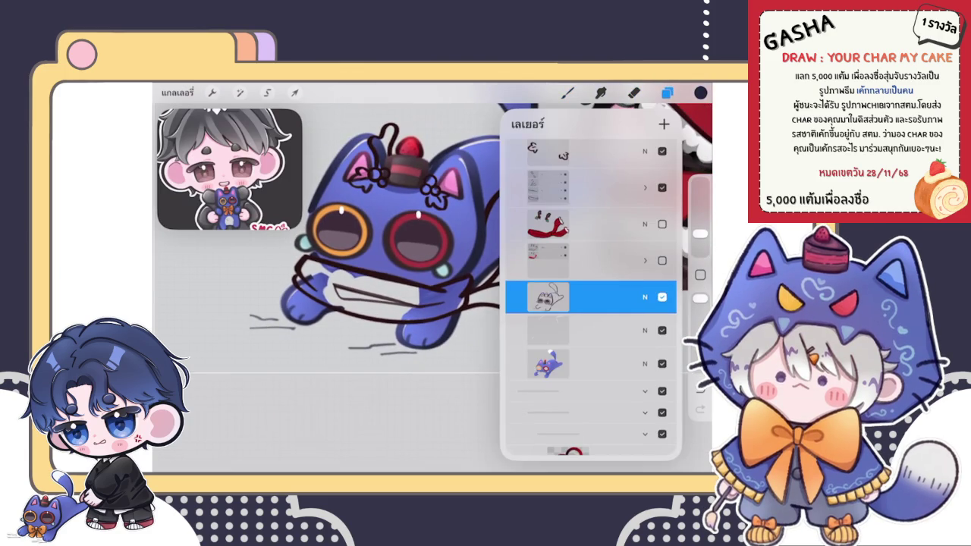
pyautogui.click(590, 363)
pyautogui.click(667, 92)
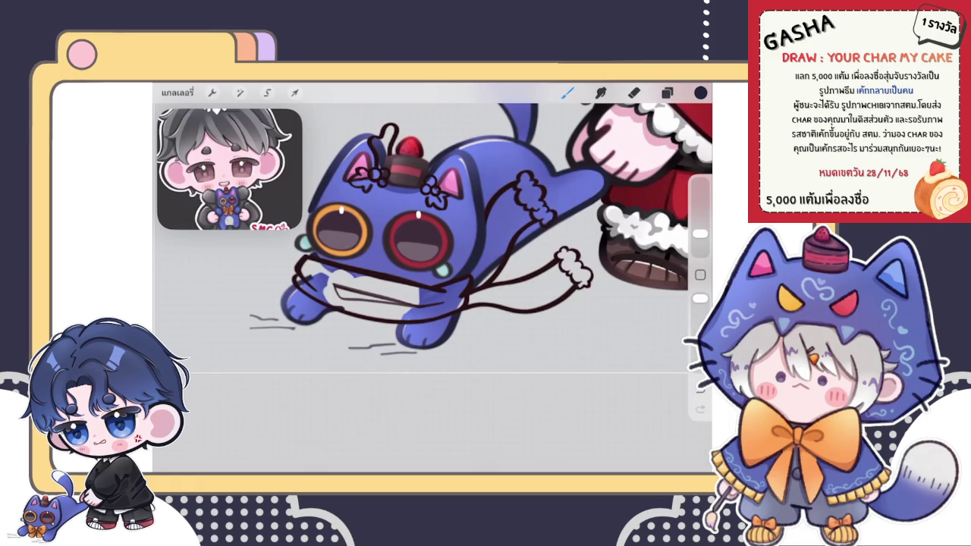
# Sample red from the mouth and paint a red tongue inside it
pyautogui.click(329, 273)
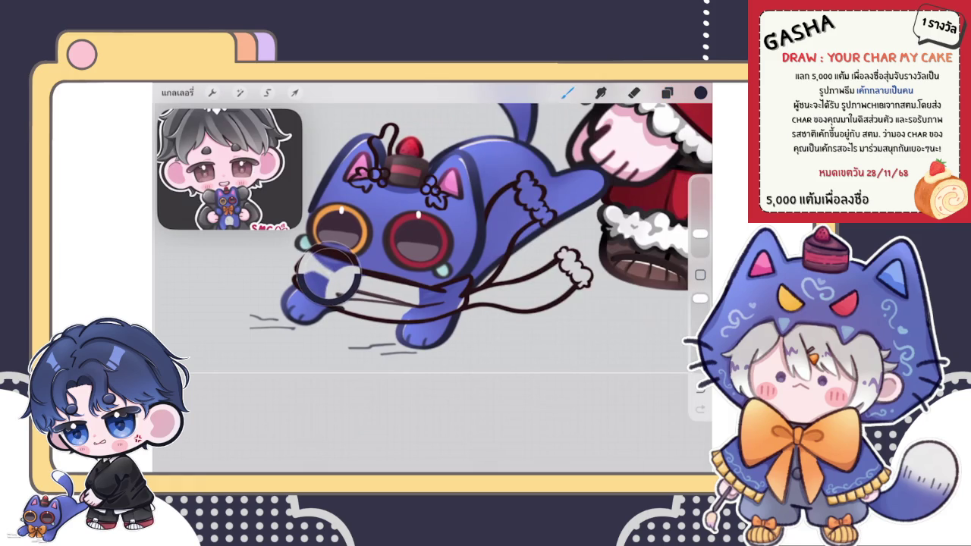
pyautogui.moveTo(326, 273); pyautogui.dragTo(326, 273)
pyautogui.scroll(5, 309, 255)
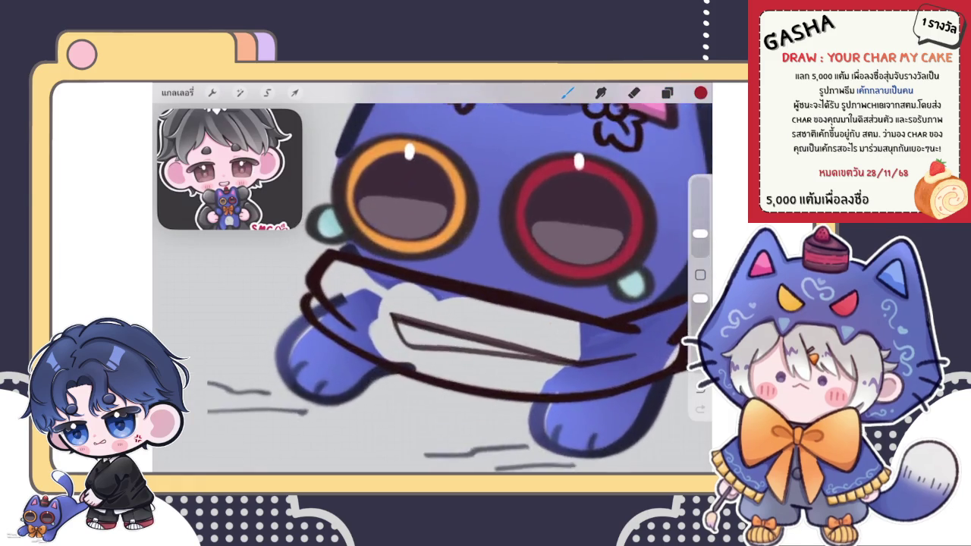
pyautogui.scroll(5, 310, 255)
pyautogui.moveTo(319, 292); pyautogui.dragTo(345, 349)
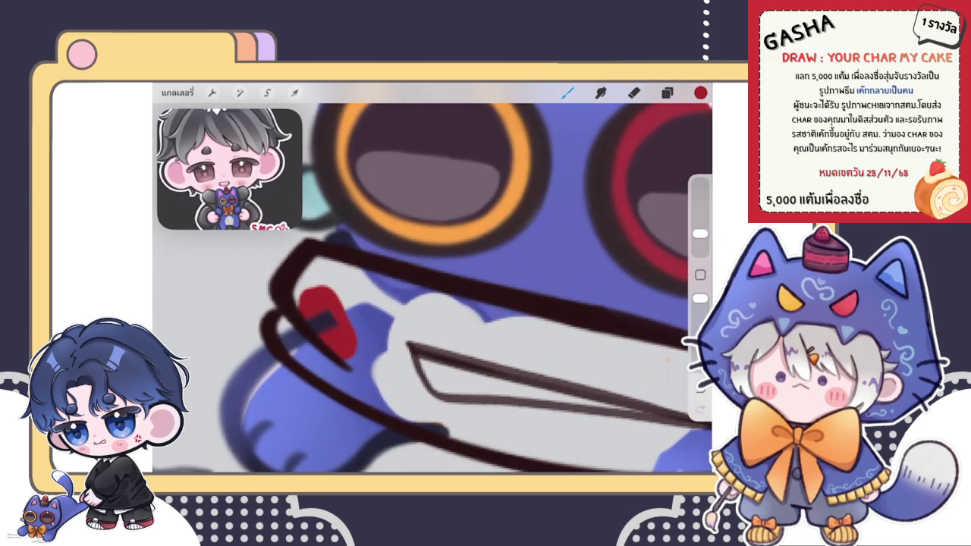
# Erase stray lines on the sketch layer
pyautogui.click(667, 92)
pyautogui.click(592, 231)
pyautogui.click(634, 92)
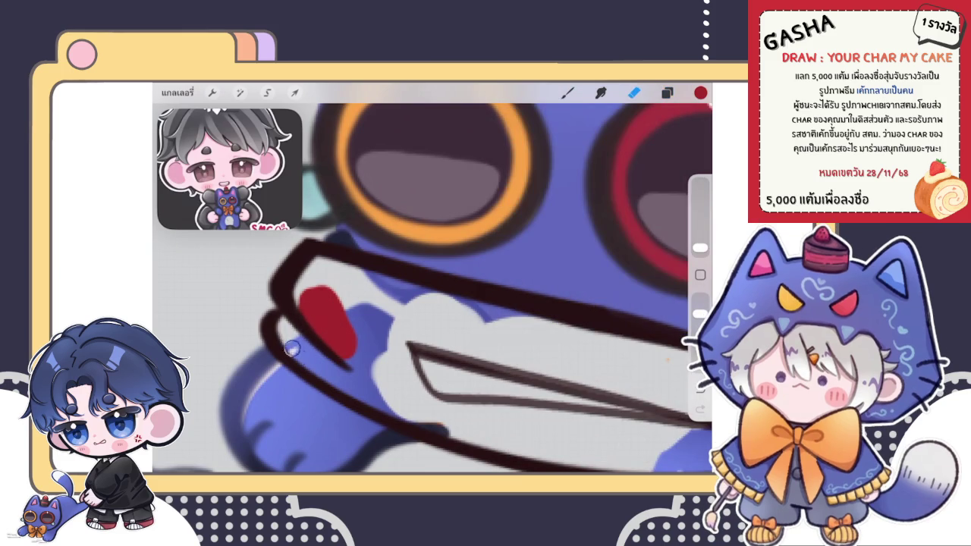
pyautogui.scroll(-5, 432, 277)
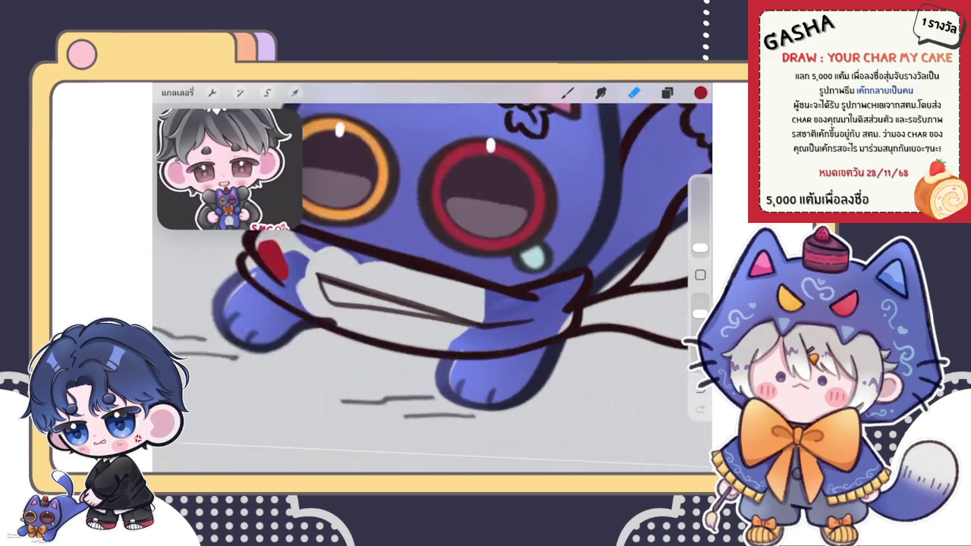
pyautogui.scroll(5, 433, 277)
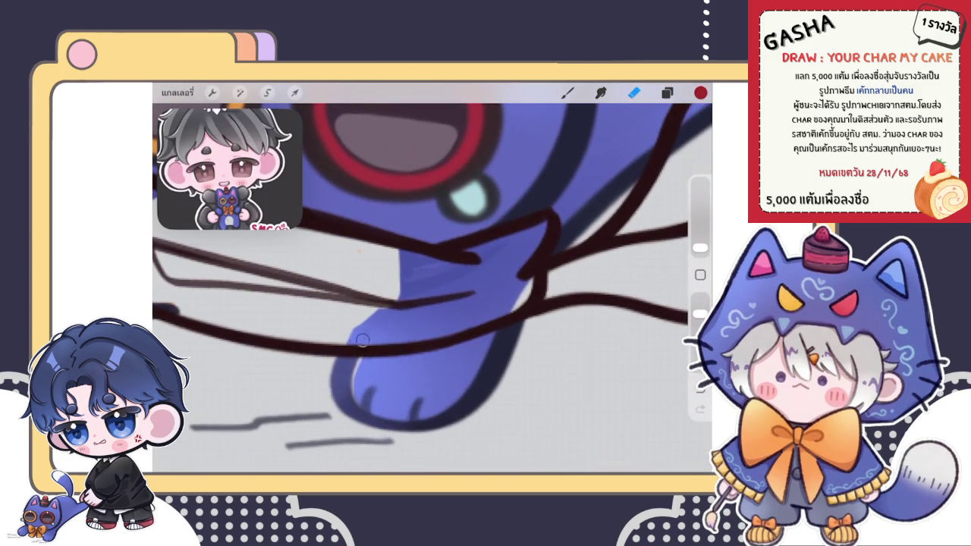
# On the tongue layer, extend the red tongue along the black outline
pyautogui.click(666, 92)
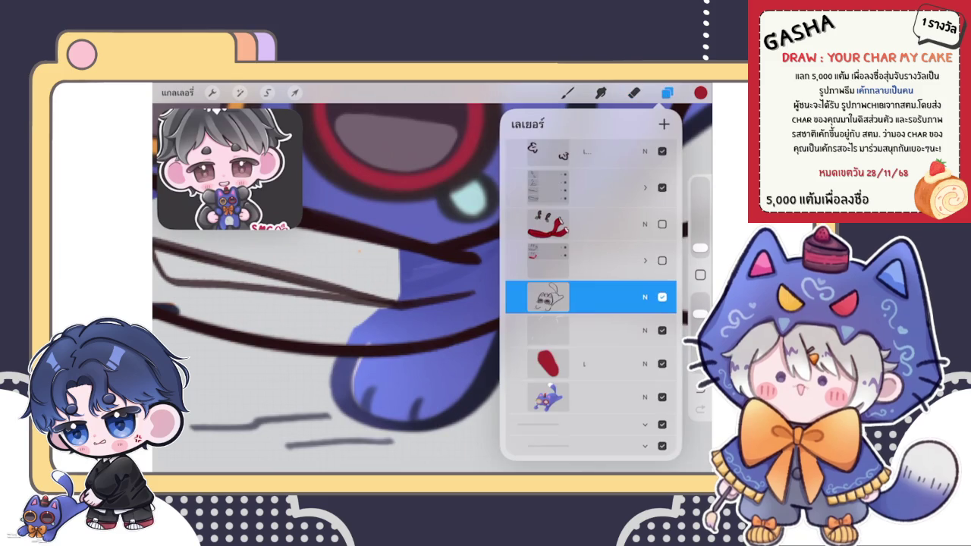
pyautogui.click(592, 363)
pyautogui.click(567, 92)
pyautogui.hscroll(-5, 433, 289)
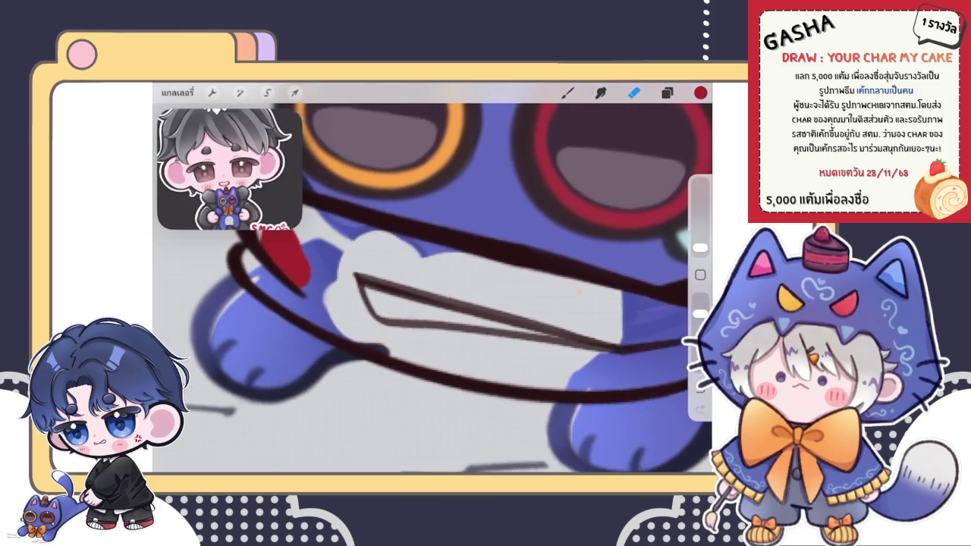
pyautogui.scroll(3, 432, 277)
pyautogui.moveTo(340, 262); pyautogui.dragTo(523, 265)
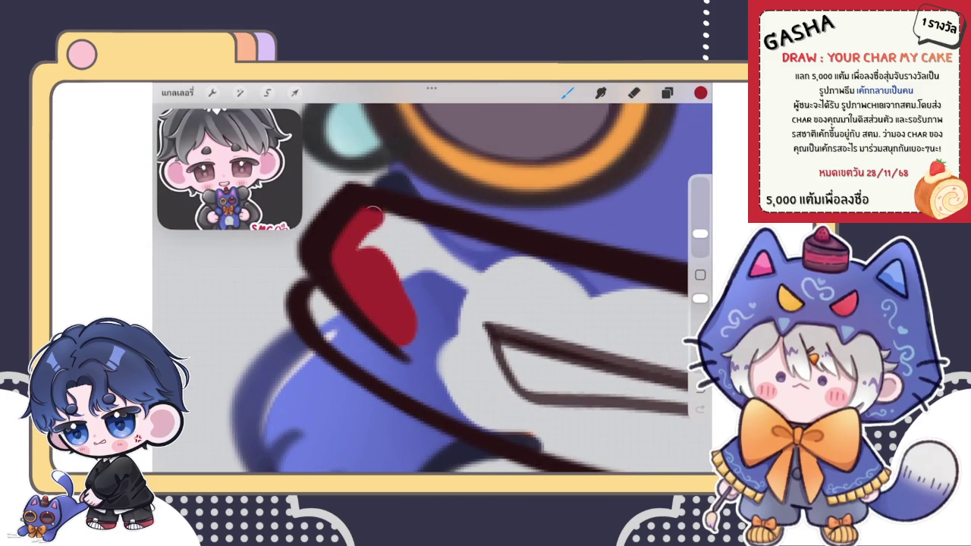
# Pick white as the painting colour
pyautogui.scroll(-5, 433, 277)
pyautogui.click(659, 200)
pyautogui.scroll(3, 433, 277)
pyautogui.click(700, 92)
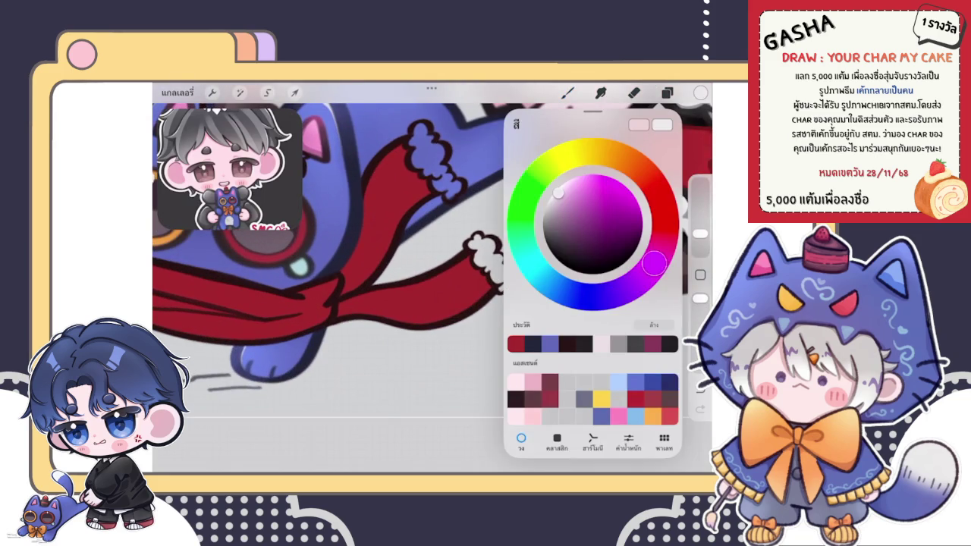
# Lighten the colour slightly and paint a light stroke on the scarf's fur trim
pyautogui.moveTo(558, 192); pyautogui.dragTo(547, 203)
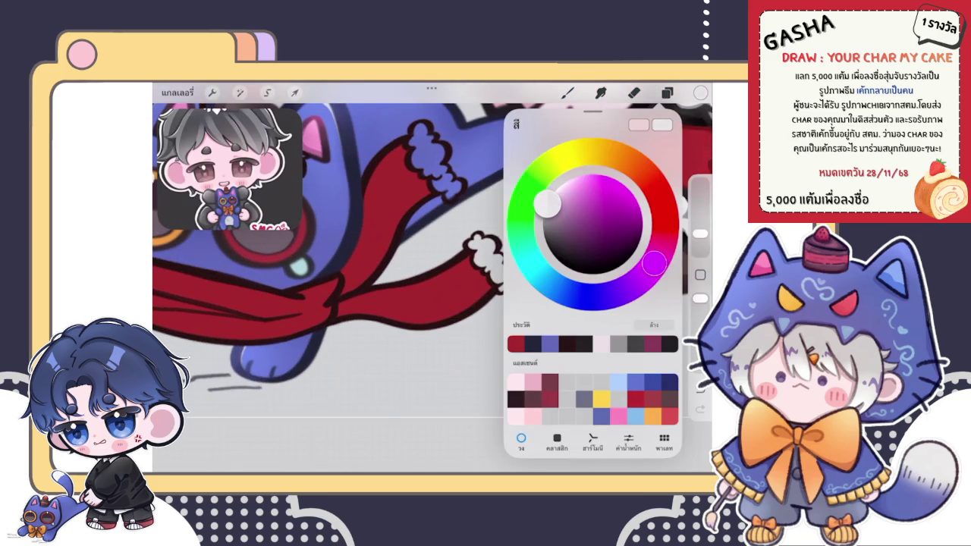
pyautogui.click(700, 93)
pyautogui.scroll(3, 433, 277)
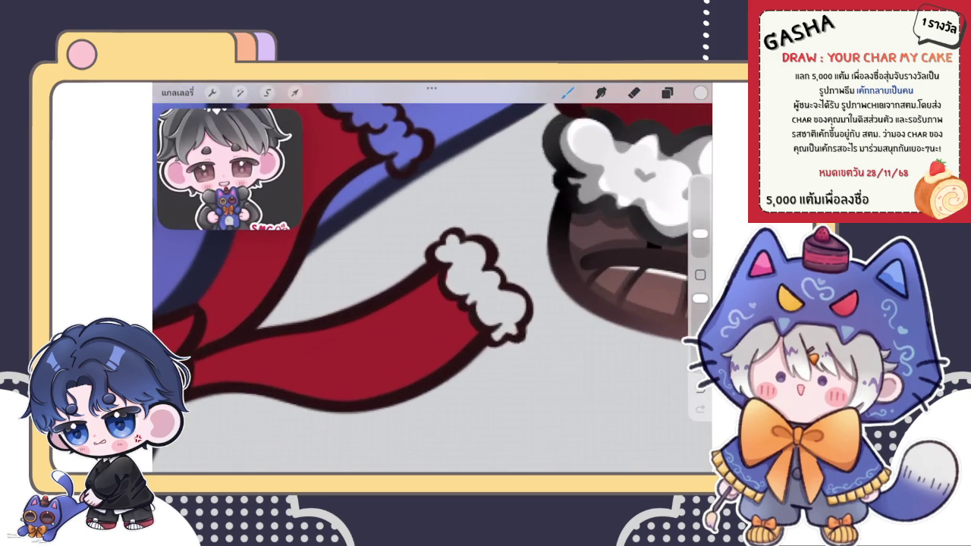
pyautogui.click(668, 92)
pyautogui.click(567, 93)
pyautogui.scroll(3, 432, 277)
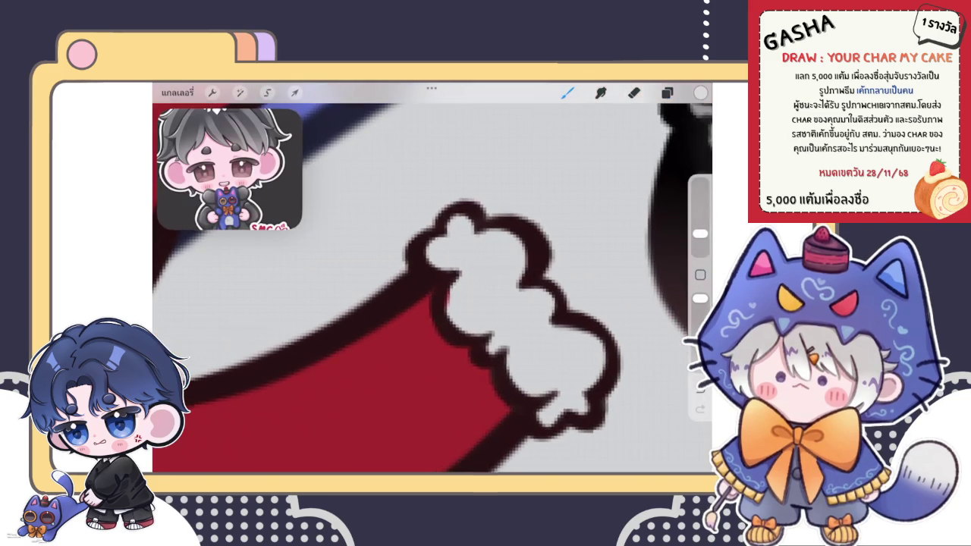
pyautogui.moveTo(436, 251)
pyautogui.mouseDown()
pyautogui.moveTo(478, 311)
pyautogui.moveTo(455, 270)
pyautogui.moveTo(455, 222)
pyautogui.moveTo(471, 251)
pyautogui.moveTo(505, 243)
pyautogui.moveTo(504, 297)
pyautogui.mouseUp()
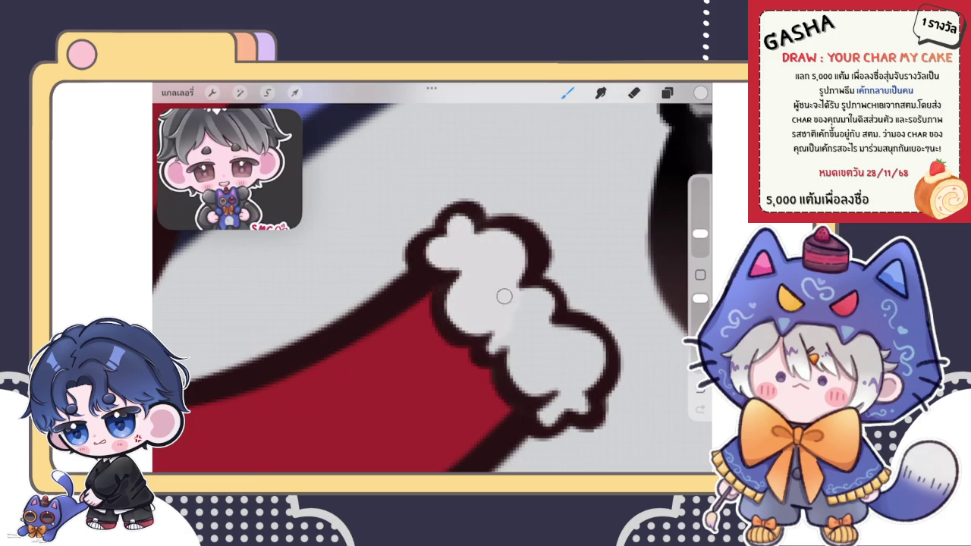
# Try darker grey shading on the fur trim, then undo it
pyautogui.click(700, 93)
pyautogui.moveTo(558, 199); pyautogui.dragTo(544, 212)
pyautogui.moveTo(447, 258)
pyautogui.mouseDown()
pyautogui.moveTo(467, 232)
pyautogui.moveTo(459, 254)
pyautogui.moveTo(471, 236)
pyautogui.moveTo(505, 237)
pyautogui.moveTo(547, 323)
pyautogui.moveTo(596, 342)
pyautogui.moveTo(582, 397)
pyautogui.moveTo(539, 421)
pyautogui.moveTo(463, 258)
pyautogui.mouseUp()
pyautogui.moveTo(455, 304)
pyautogui.mouseDown()
pyautogui.moveTo(494, 312)
pyautogui.moveTo(562, 387)
pyautogui.moveTo(579, 375)
pyautogui.mouseUp()
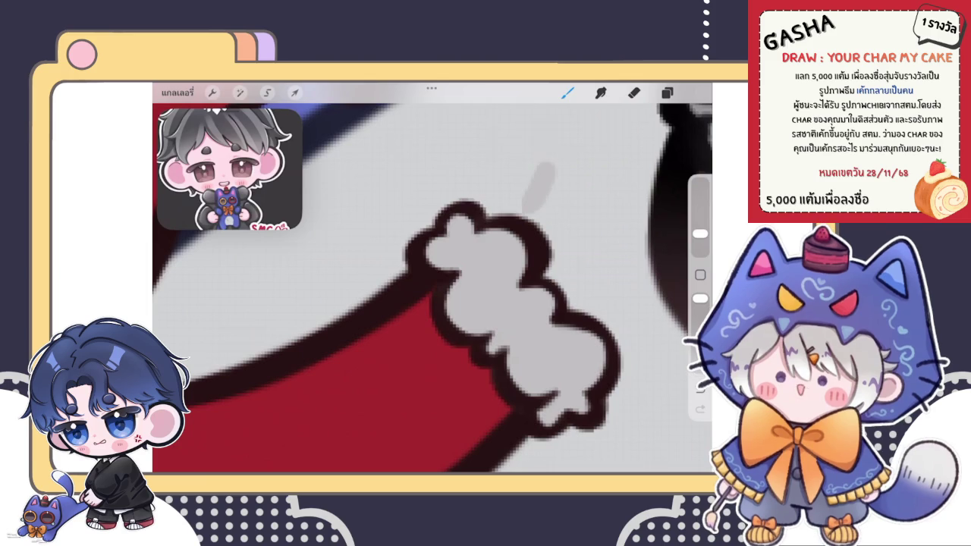
pyautogui.scroll(-5, 432, 288)
pyautogui.hotkey('ctrl', 'z')
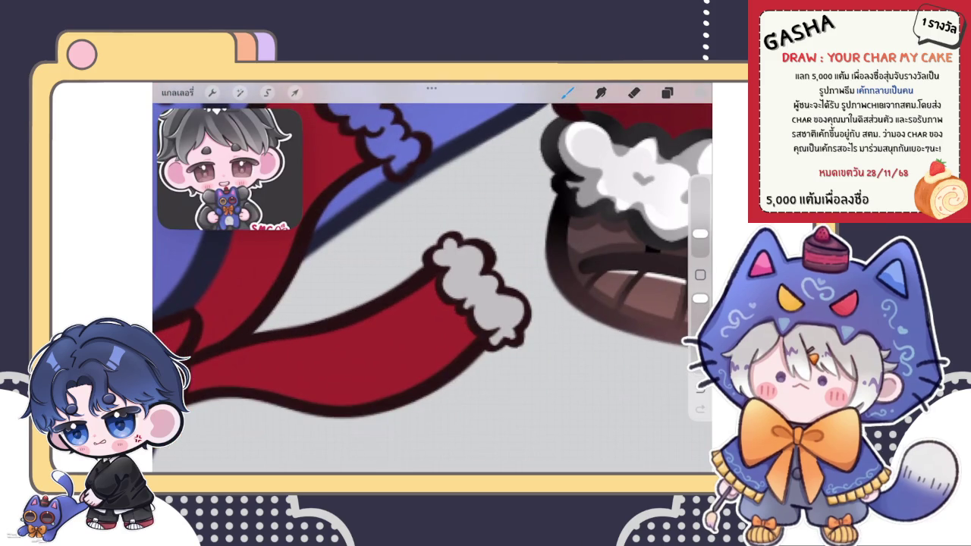
# Paint the fur cuff light grey, covering its blue lobes
pyautogui.moveTo(432, 228); pyautogui.dragTo(432, 341)
pyautogui.scroll(5, 433, 289)
pyautogui.moveTo(379, 265)
pyautogui.mouseDown()
pyautogui.moveTo(402, 193)
pyautogui.moveTo(448, 239)
pyautogui.moveTo(485, 333)
pyautogui.moveTo(420, 260)
pyautogui.moveTo(391, 338)
pyautogui.moveTo(493, 387)
pyautogui.moveTo(415, 318)
pyautogui.moveTo(472, 319)
pyautogui.moveTo(493, 347)
pyautogui.mouseUp()
pyautogui.scroll(-3, 455, 319)
pyautogui.moveTo(397, 301)
pyautogui.mouseDown()
pyautogui.moveTo(456, 356)
pyautogui.moveTo(471, 342)
pyautogui.moveTo(482, 306)
pyautogui.moveTo(428, 250)
pyautogui.moveTo(418, 296)
pyautogui.moveTo(455, 324)
pyautogui.mouseUp()
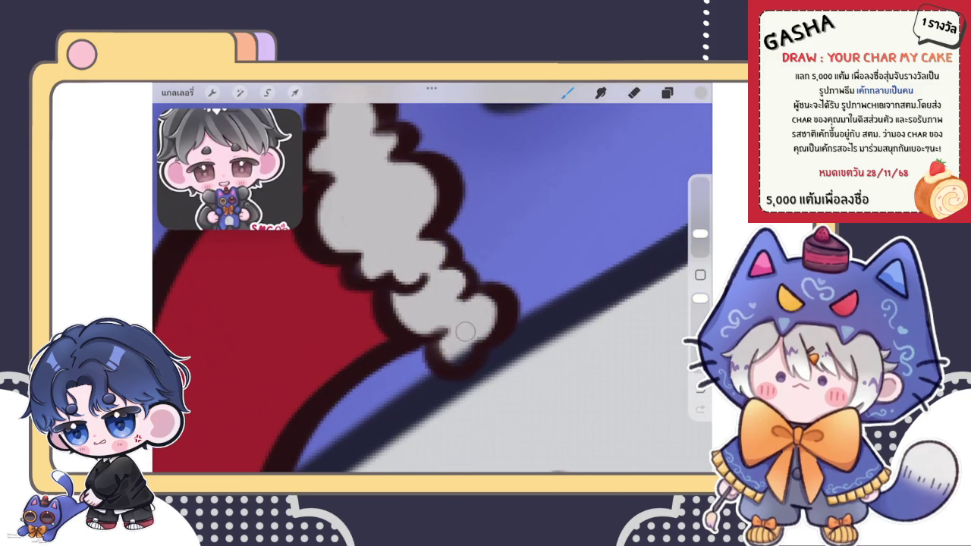
# Erase to tidy the fur cuff's lower edge on the layer above, then zoom out
pyautogui.click(667, 92)
pyautogui.click(592, 231)
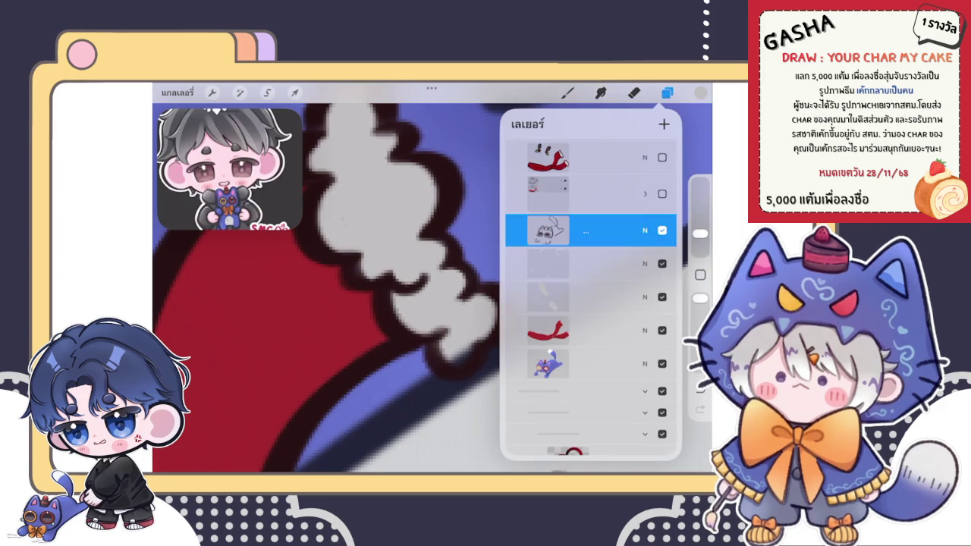
pyautogui.click(634, 92)
pyautogui.moveTo(456, 345); pyautogui.dragTo(480, 319)
pyautogui.click(568, 92)
pyautogui.scroll(-5, 432, 288)
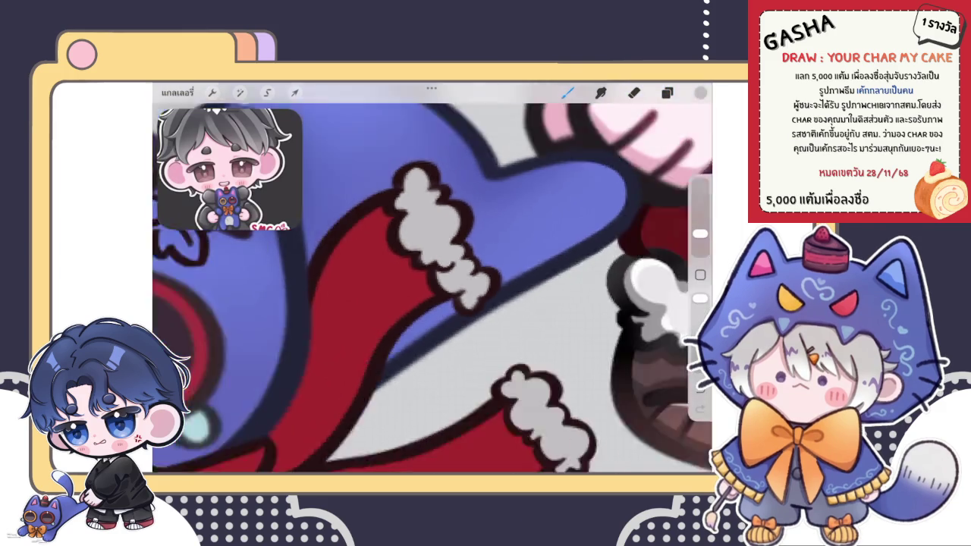
pyautogui.scroll(-5, 433, 288)
pyautogui.scroll(-3, 432, 289)
pyautogui.scroll(-3, 512, 212)
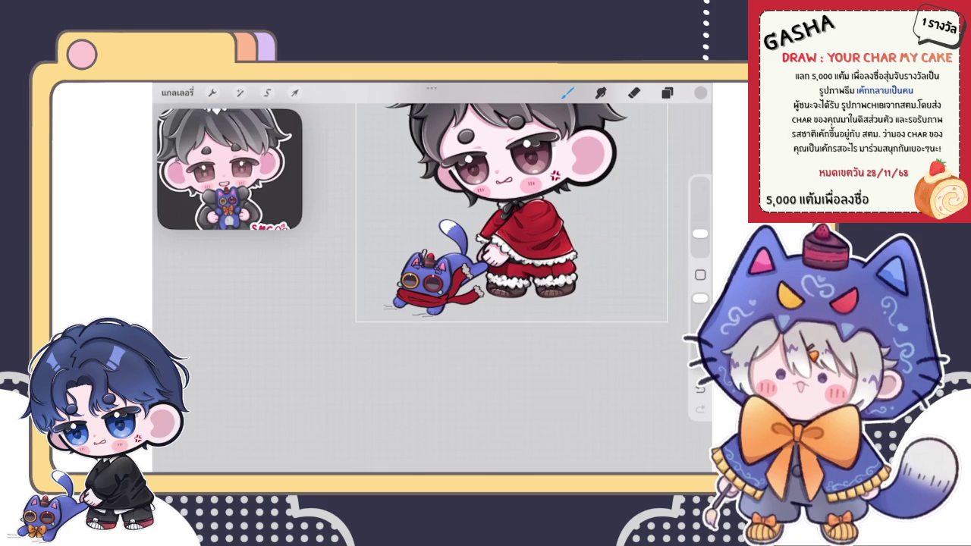
# Add a new empty layer above the scarf layer
pyautogui.scroll(3, 486, 243)
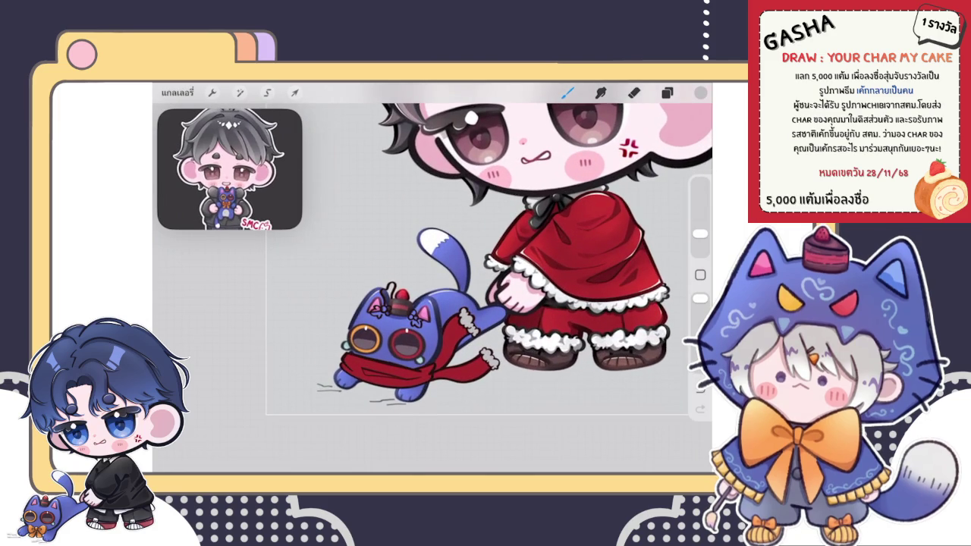
pyautogui.scroll(3, 409, 341)
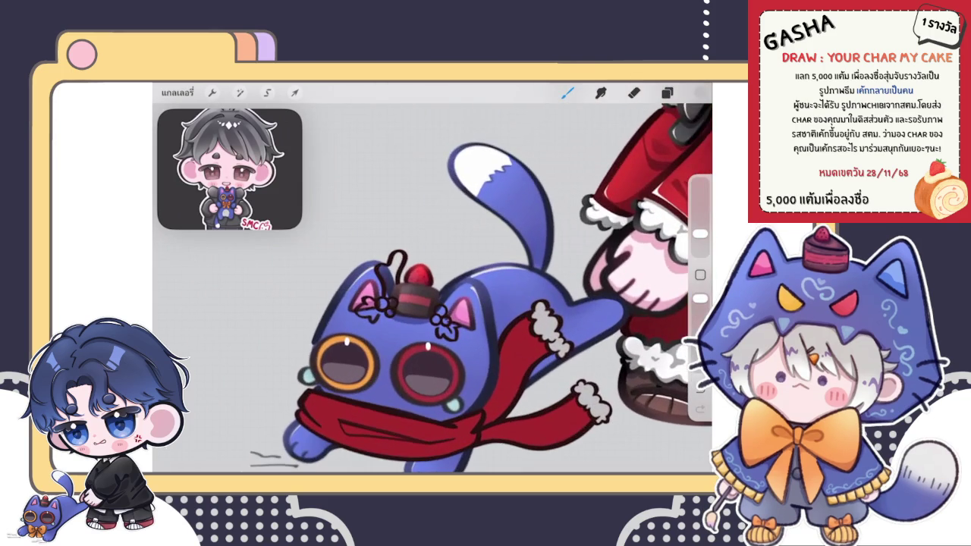
pyautogui.click(667, 92)
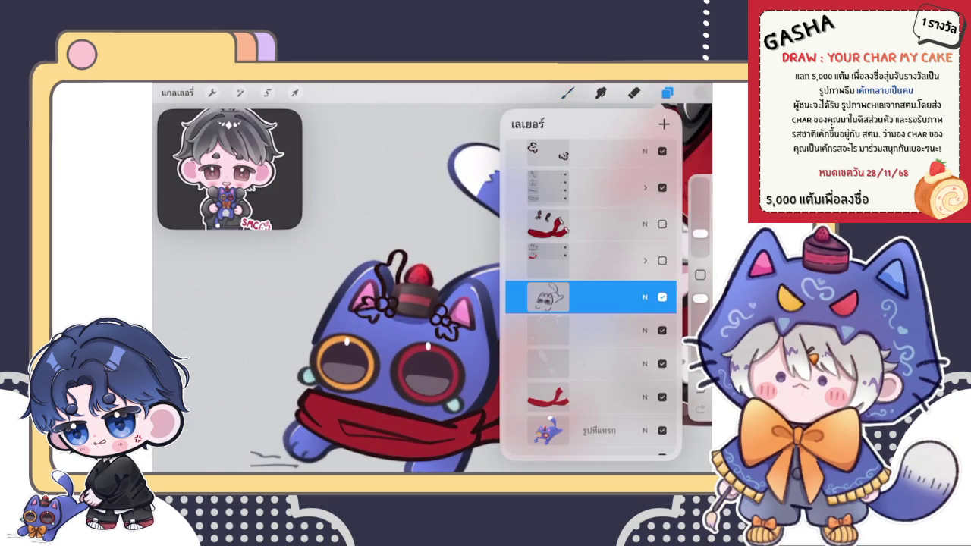
pyautogui.click(592, 397)
pyautogui.click(663, 124)
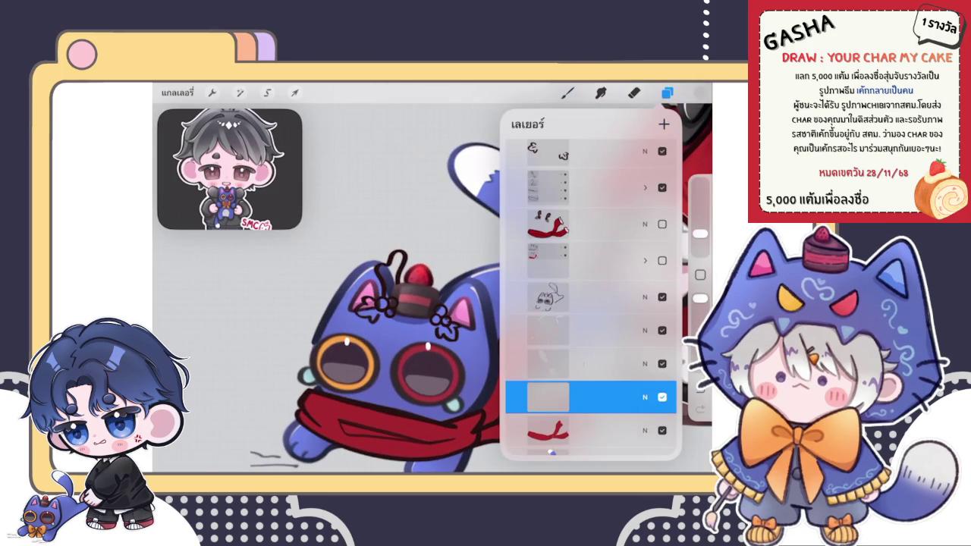
pyautogui.click(667, 92)
# Choose a deep dark brown on the colour disc
pyautogui.click(699, 92)
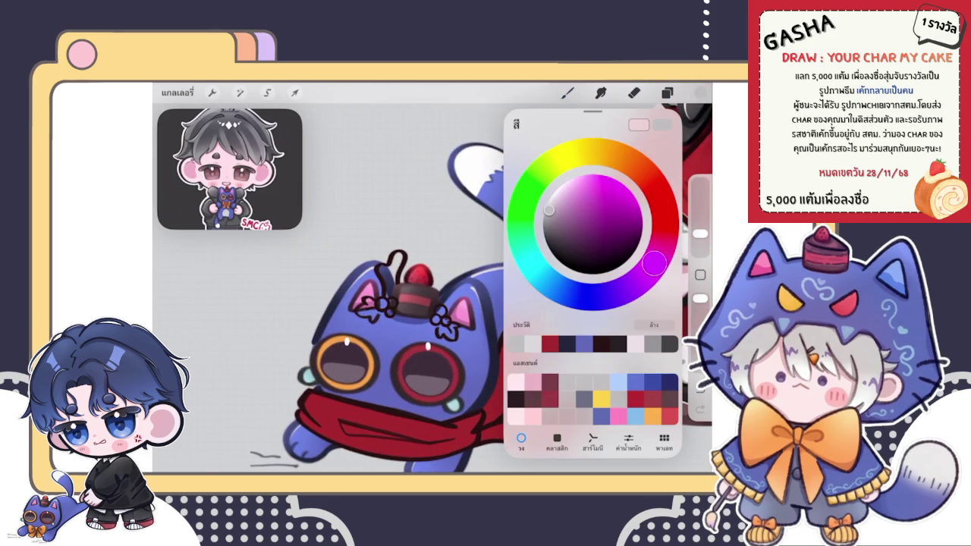
pyautogui.moveTo(654, 262); pyautogui.dragTo(666, 221)
pyautogui.moveTo(548, 210); pyautogui.dragTo(564, 238)
pyautogui.click(667, 92)
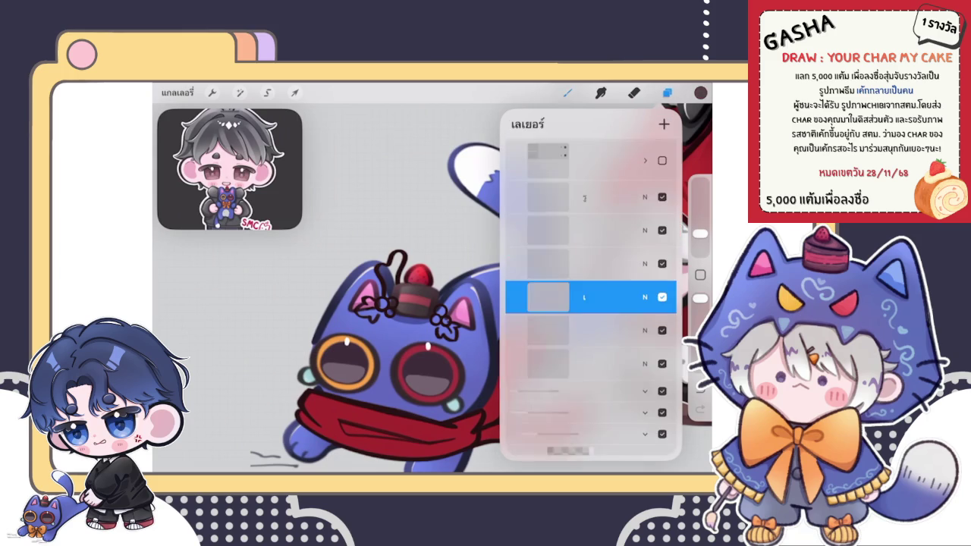
# On the antler sketch layer, erase stray marks along the antler line near the left holly
pyautogui.click(667, 92)
pyautogui.scroll(5, 432, 304)
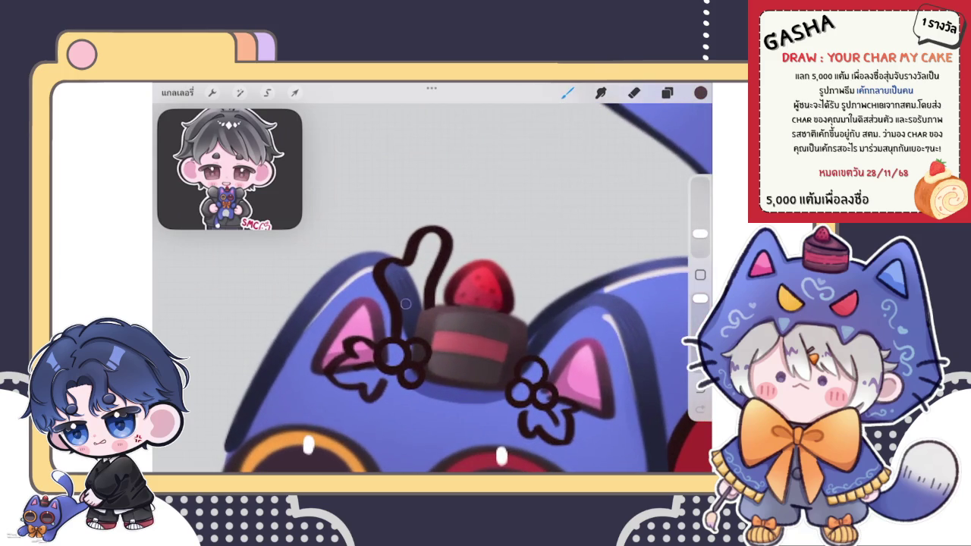
pyautogui.click(667, 93)
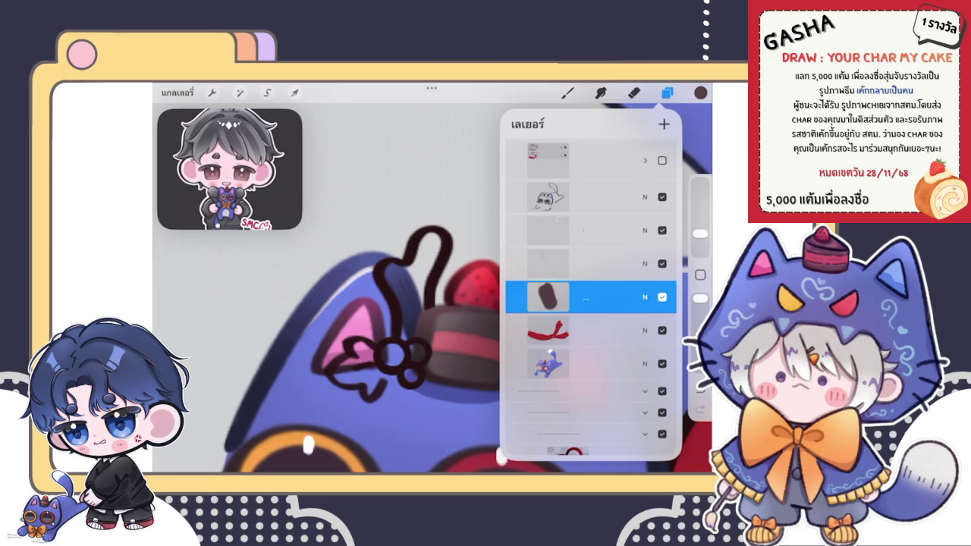
pyautogui.click(584, 198)
pyautogui.click(633, 92)
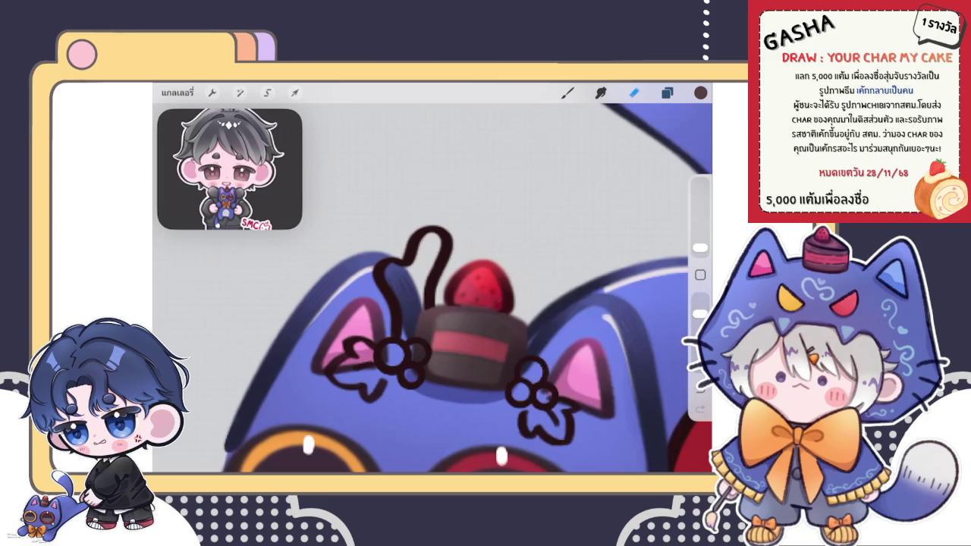
pyautogui.moveTo(394, 269)
pyautogui.mouseDown()
pyautogui.moveTo(415, 308)
pyautogui.moveTo(422, 290)
pyautogui.mouseUp()
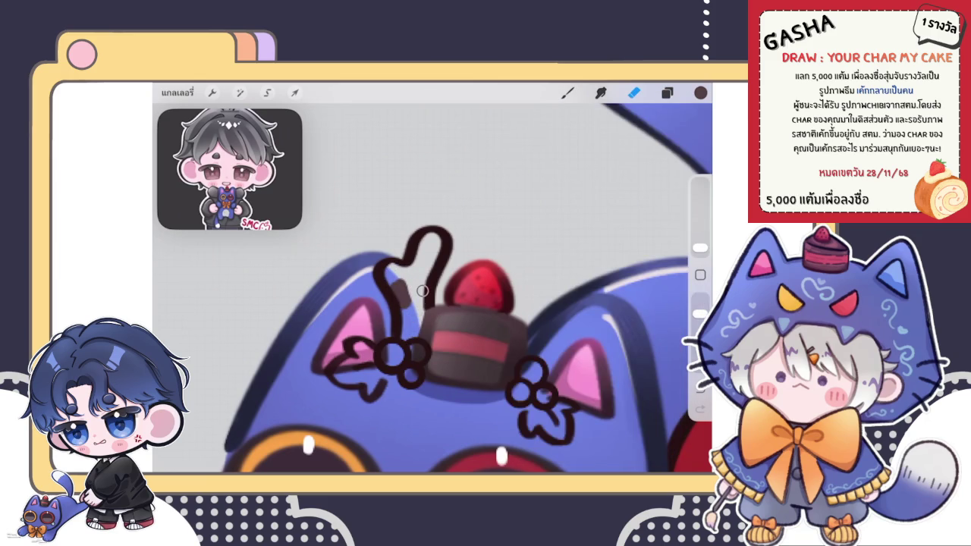
pyautogui.scroll(3, 433, 326)
pyautogui.moveTo(401, 357); pyautogui.dragTo(427, 284)
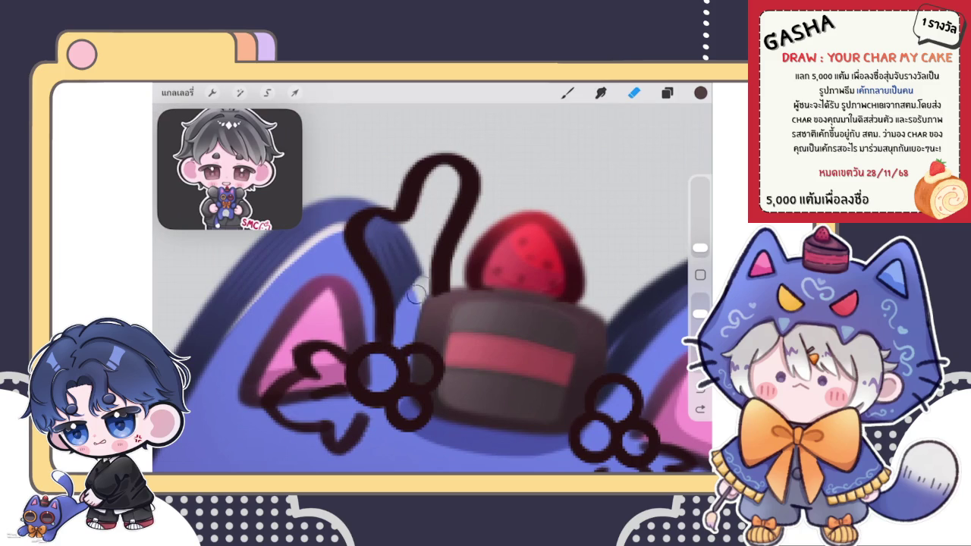
pyautogui.moveTo(427, 284)
pyautogui.mouseDown()
pyautogui.moveTo(407, 328)
pyautogui.moveTo(409, 275)
pyautogui.mouseUp()
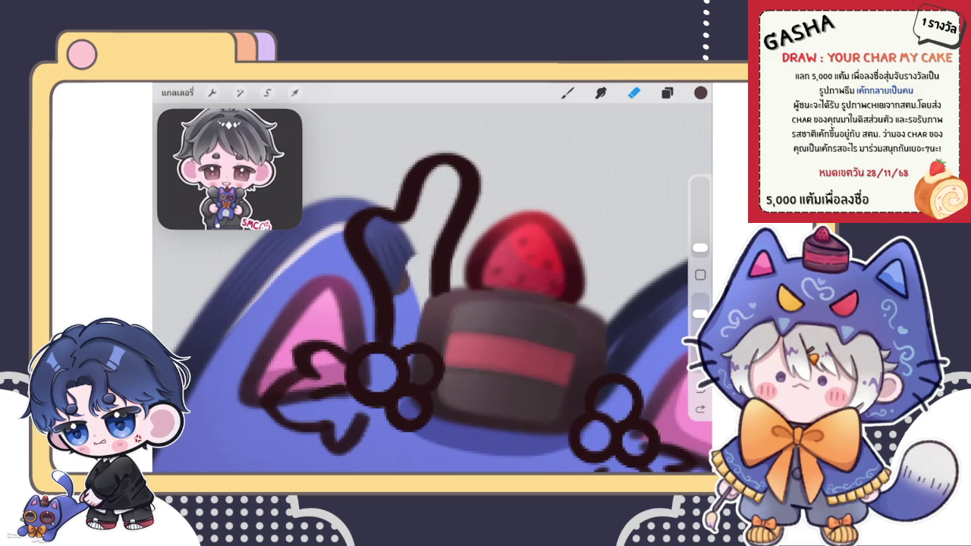
# Clear the inside of the right holly ring and the blue strokes between the antler lines
pyautogui.moveTo(402, 369); pyautogui.dragTo(410, 373)
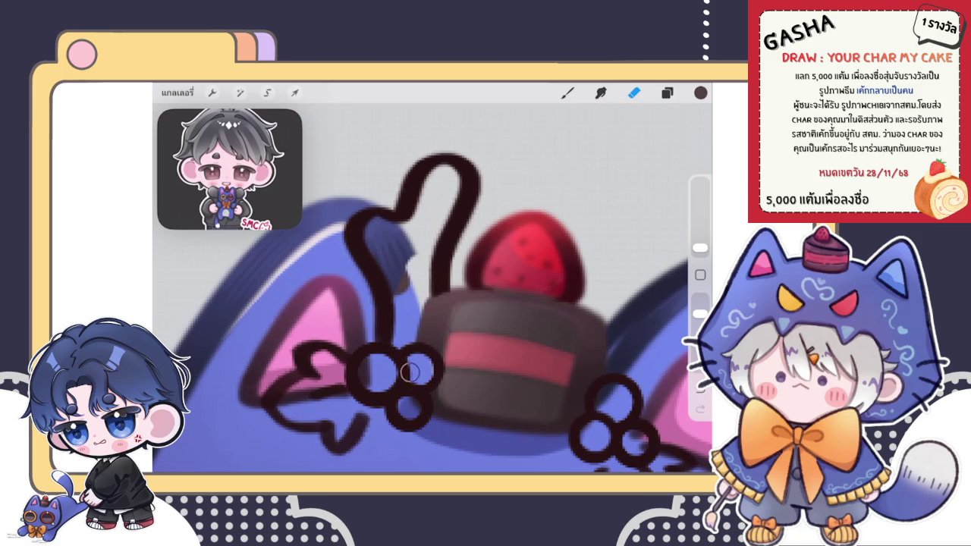
pyautogui.moveTo(399, 285)
pyautogui.mouseDown()
pyautogui.moveTo(387, 237)
pyautogui.moveTo(386, 269)
pyautogui.mouseUp()
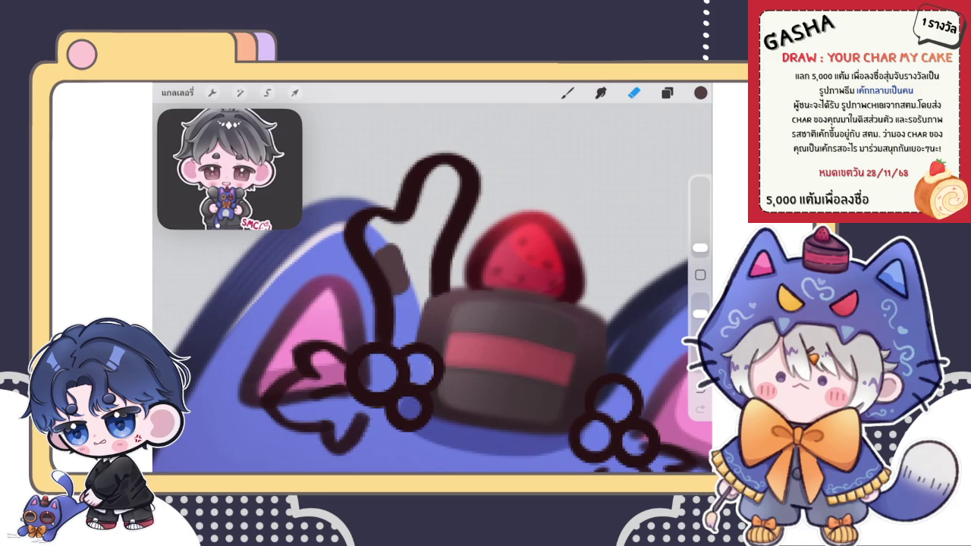
pyautogui.scroll(-5, 433, 288)
pyautogui.scroll(5, 432, 288)
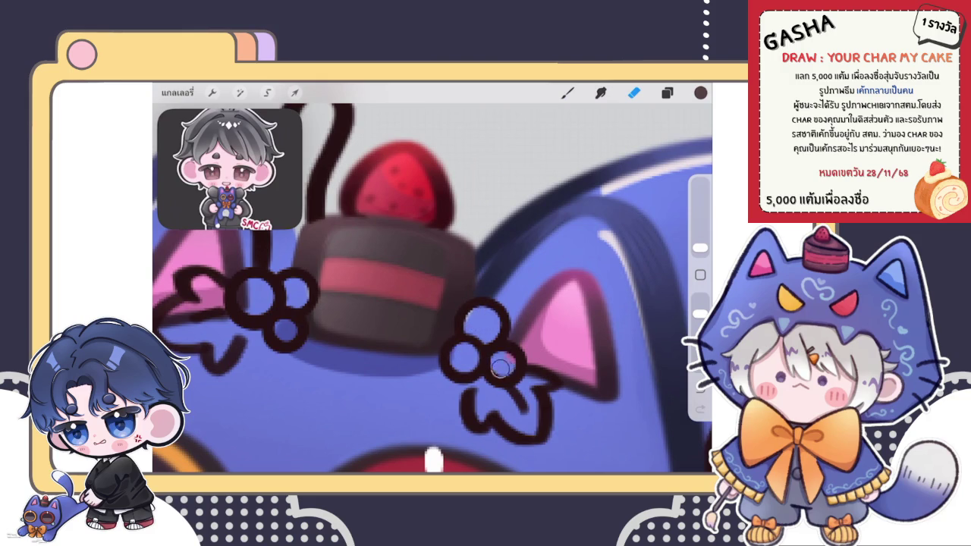
pyautogui.scroll(-3, 432, 278)
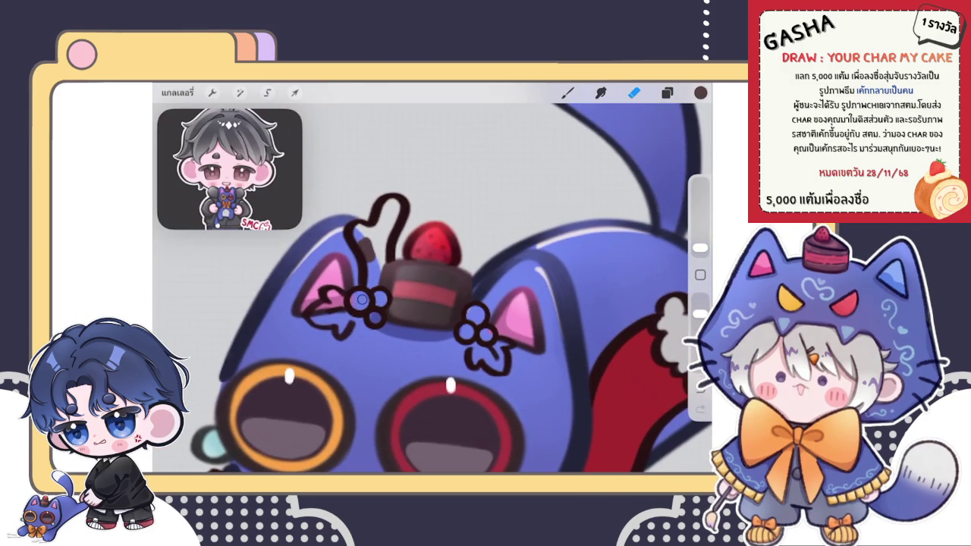
pyautogui.scroll(3, 251, 300)
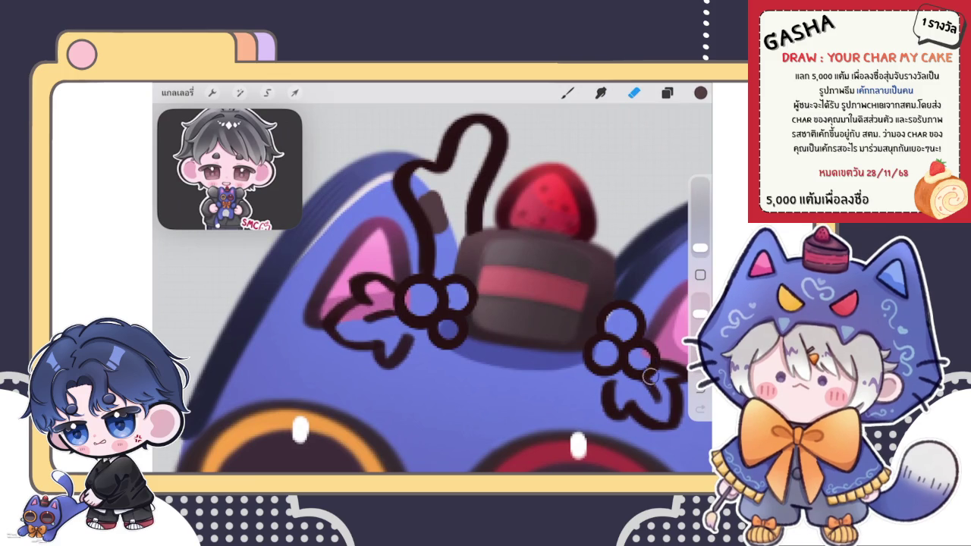
pyautogui.scroll(-3, 650, 375)
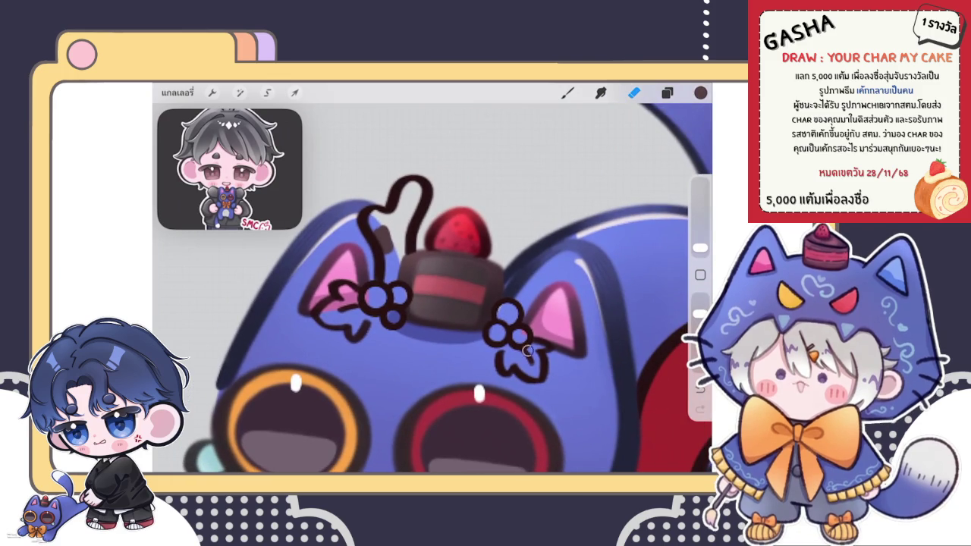
pyautogui.click(667, 92)
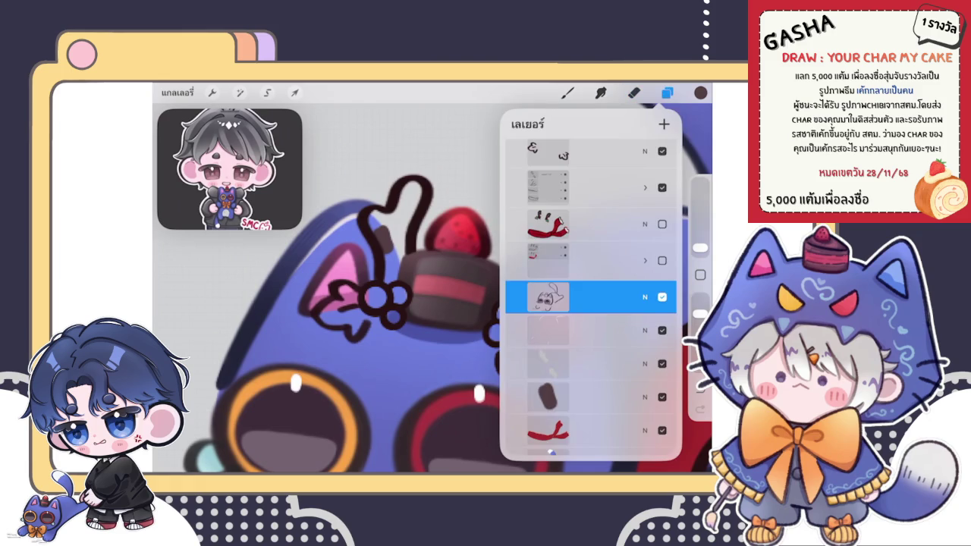
# On the new layer under the sketch, paint the antler's outline, right side and base dark brown
pyautogui.click(576, 398)
pyautogui.click(567, 92)
pyautogui.scroll(5, 383, 179)
pyautogui.moveTo(379, 295)
pyautogui.mouseDown()
pyautogui.moveTo(372, 265)
pyautogui.moveTo(409, 266)
pyautogui.moveTo(432, 227)
pyautogui.moveTo(407, 269)
pyautogui.mouseUp()
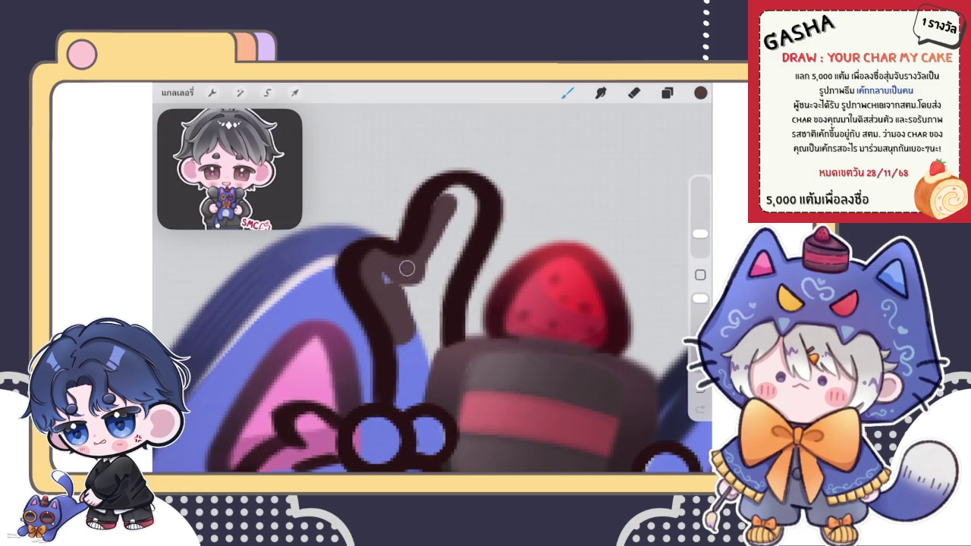
pyautogui.moveTo(440, 219)
pyautogui.mouseDown()
pyautogui.moveTo(457, 192)
pyautogui.moveTo(464, 230)
pyautogui.moveTo(422, 375)
pyautogui.moveTo(434, 350)
pyautogui.mouseUp()
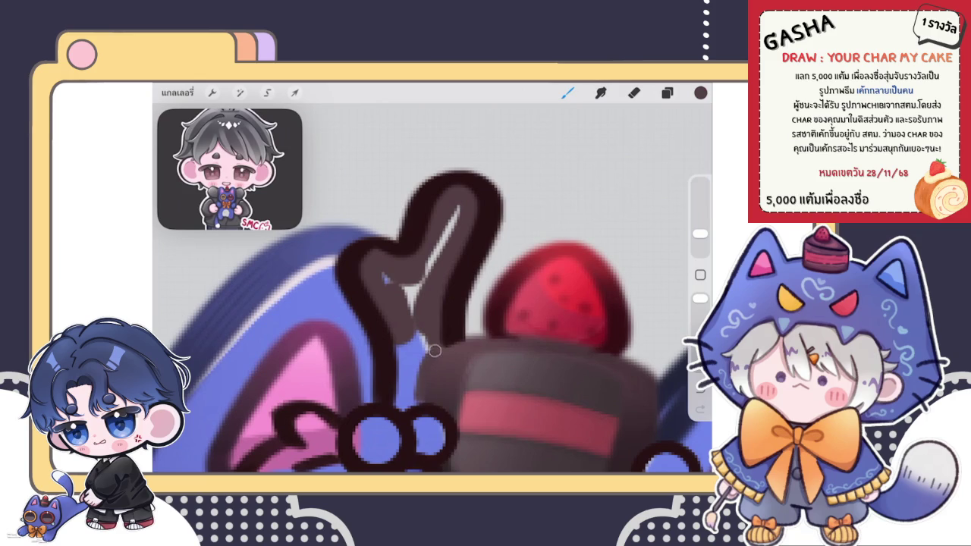
pyautogui.moveTo(425, 388)
pyautogui.mouseDown()
pyautogui.moveTo(417, 412)
pyautogui.moveTo(403, 331)
pyautogui.moveTo(425, 340)
pyautogui.moveTo(387, 275)
pyautogui.moveTo(445, 228)
pyautogui.mouseUp()
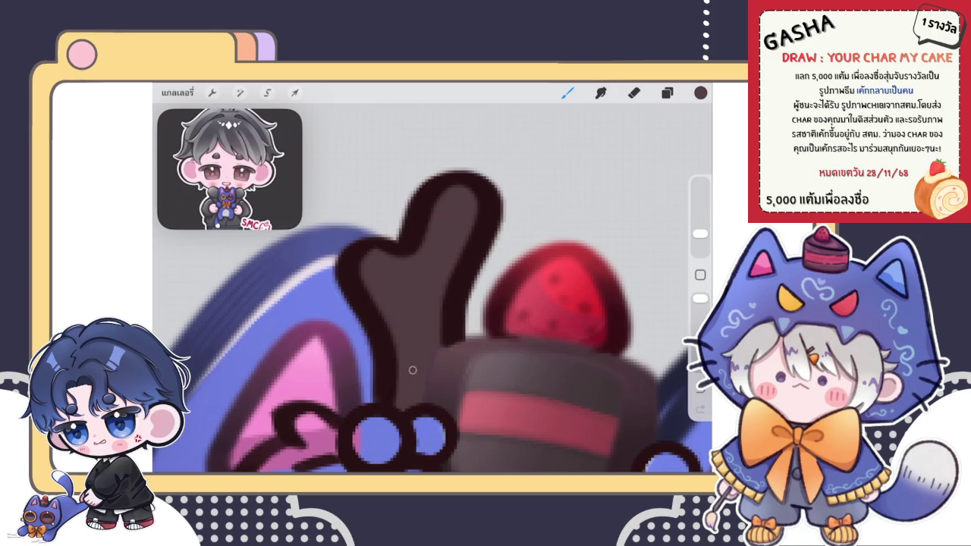
pyautogui.click(701, 92)
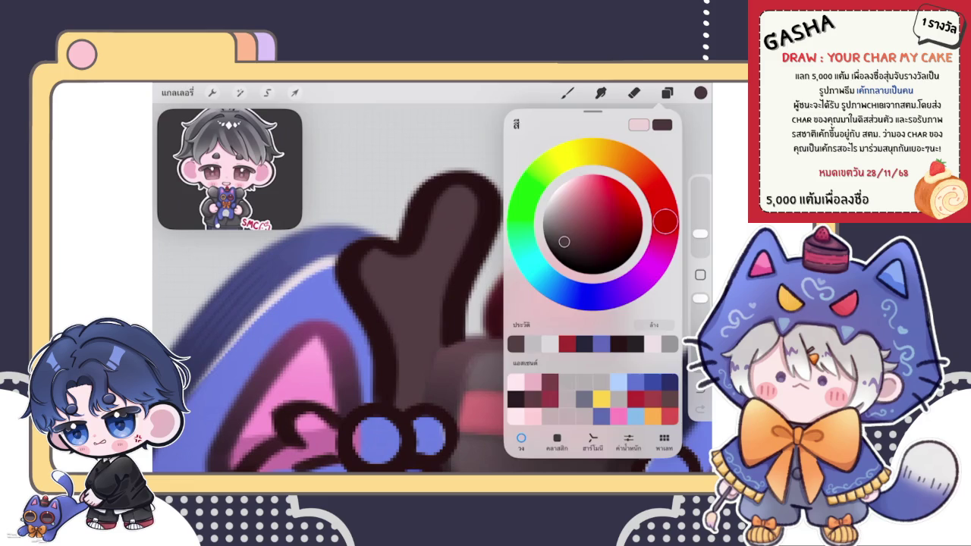
# ColorDrop-fill the whole antler with solid dark brown
pyautogui.moveTo(701, 92); pyautogui.dragTo(425, 304)
pyautogui.scroll(-3, 432, 304)
pyautogui.scroll(-5, 433, 296)
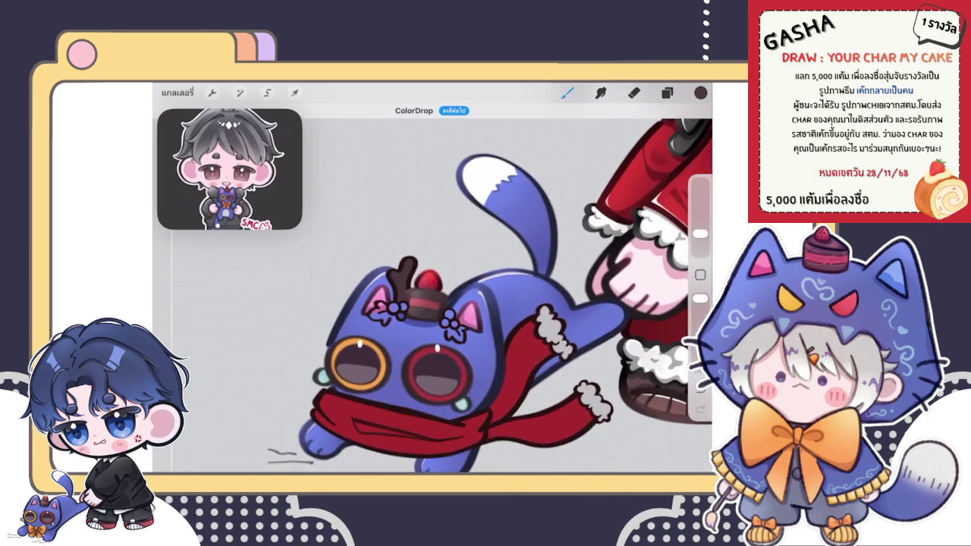
pyautogui.scroll(-3, 433, 296)
pyautogui.scroll(3, 432, 318)
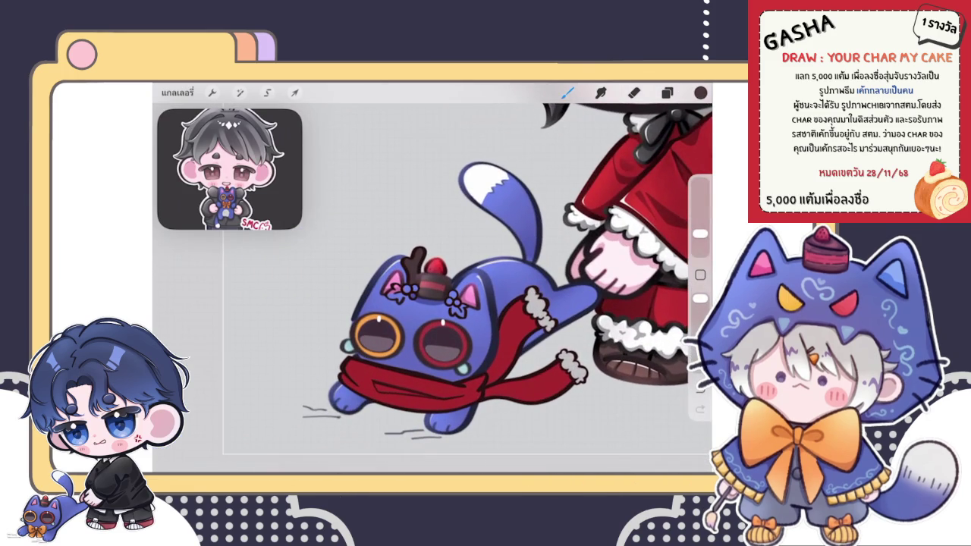
pyautogui.scroll(-2, 432, 288)
pyautogui.scroll(3, 433, 303)
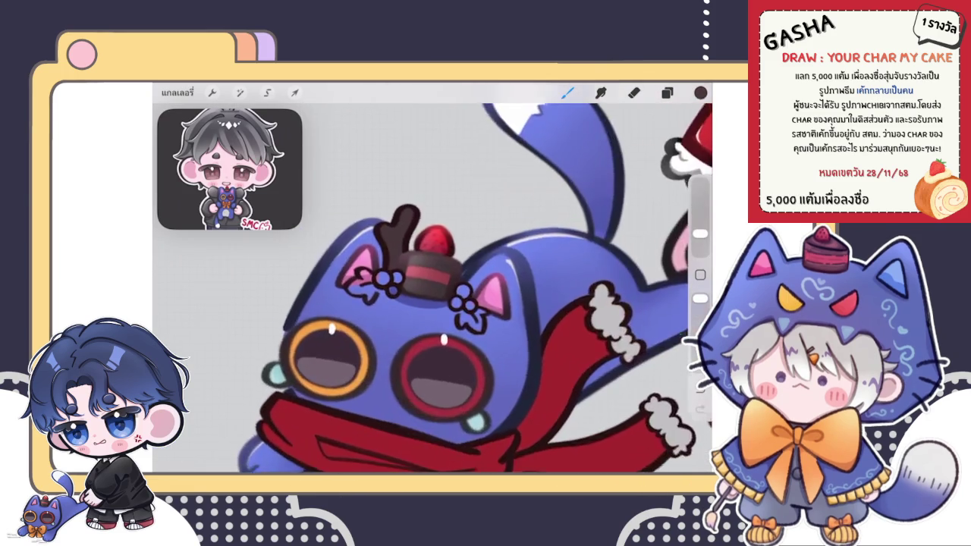
pyautogui.scroll(2, 432, 304)
pyautogui.scroll(-3, 432, 296)
# Sample the scarf's red and paint the left holly berry red on the antler layer
pyautogui.click(400, 396)
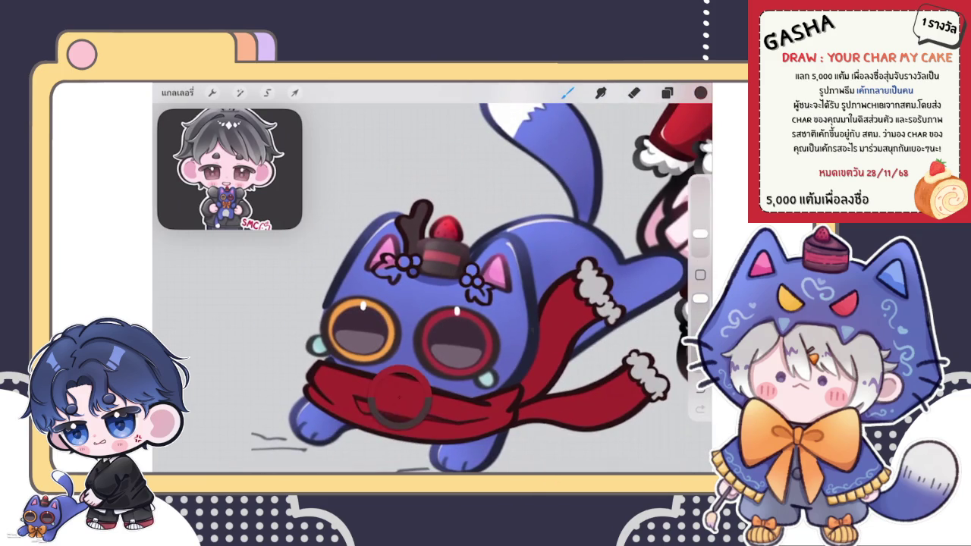
pyautogui.click(667, 93)
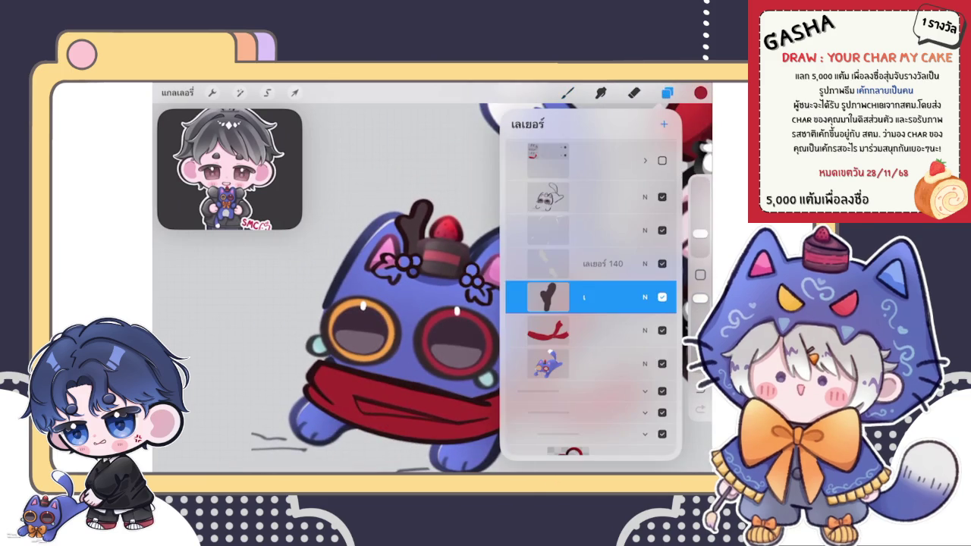
pyautogui.click(546, 371)
pyautogui.click(667, 93)
pyautogui.click(567, 93)
pyautogui.scroll(3, 432, 288)
pyautogui.moveTo(411, 292); pyautogui.dragTo(426, 295)
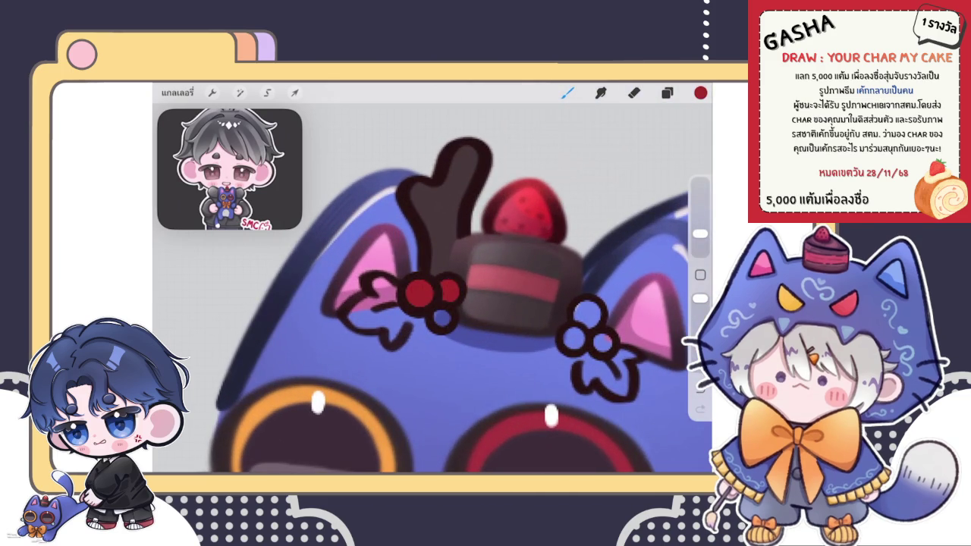
# Fill the top and left berry circles of the holly cluster with solid red
pyautogui.scroll(-2, 432, 289)
pyautogui.scroll(3, 433, 288)
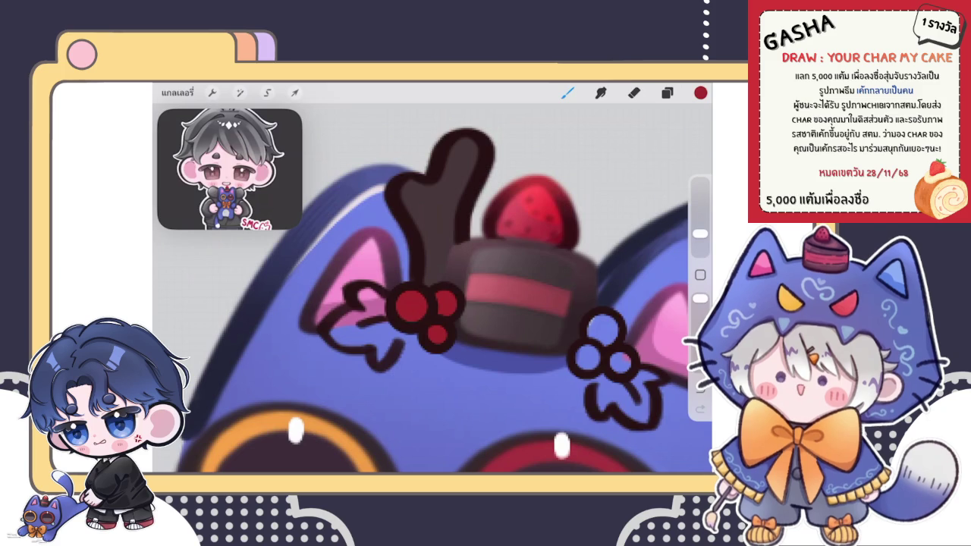
pyautogui.click(667, 92)
pyautogui.click(567, 92)
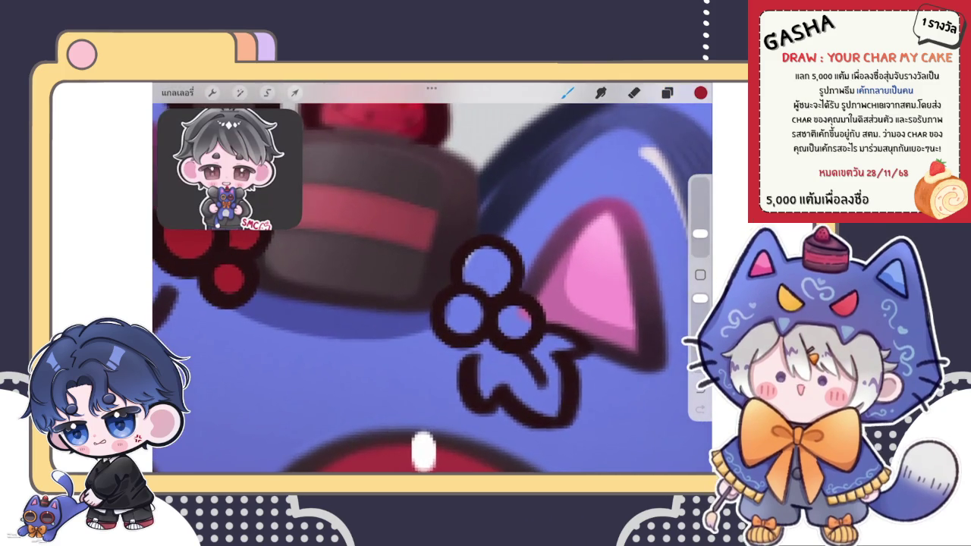
pyautogui.scroll(3, 485, 304)
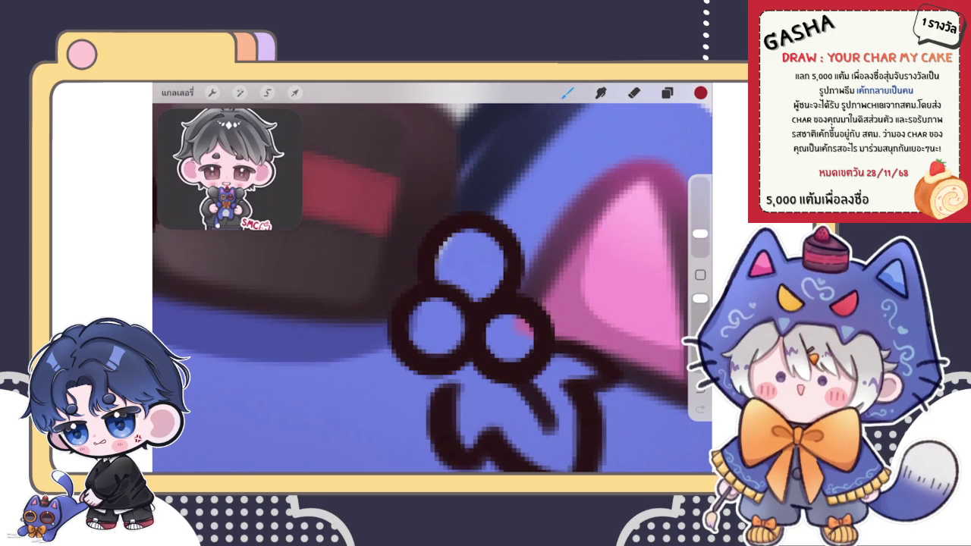
pyautogui.moveTo(455, 251)
pyautogui.mouseDown()
pyautogui.moveTo(478, 270)
pyautogui.moveTo(459, 231)
pyautogui.mouseUp()
pyautogui.moveTo(425, 311)
pyautogui.mouseDown()
pyautogui.moveTo(467, 335)
pyautogui.moveTo(444, 349)
pyautogui.moveTo(528, 336)
pyautogui.mouseUp()
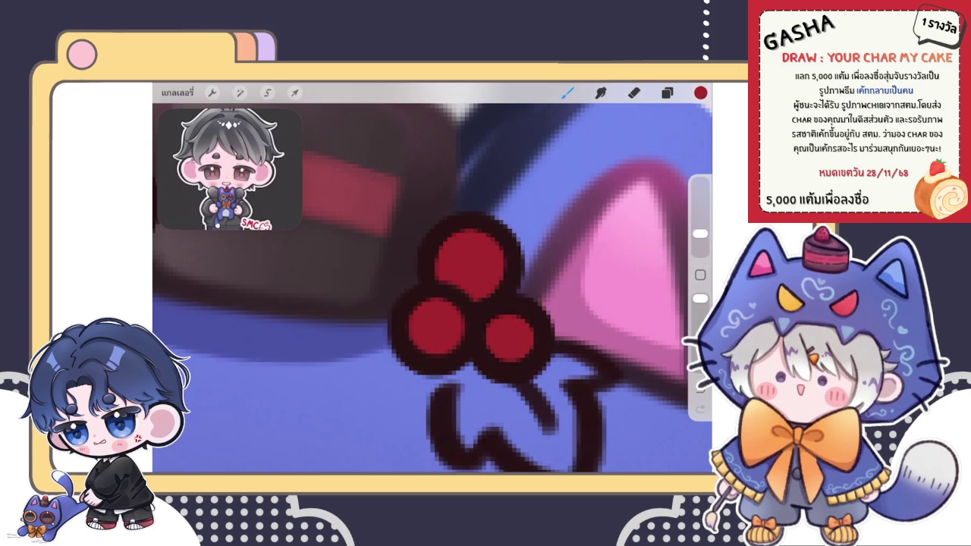
pyautogui.scroll(-3, 432, 288)
pyautogui.scroll(-3, 433, 288)
pyautogui.scroll(-3, 432, 288)
pyautogui.scroll(-2, 433, 288)
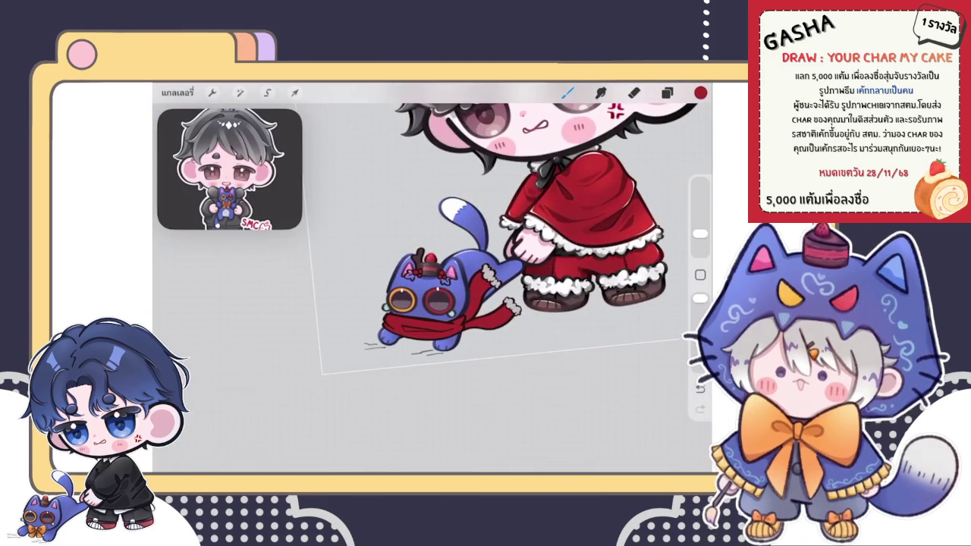
# Sample the Santa hat's holly green and paint the left leaf green on the leaf layer
pyautogui.scroll(-2, 432, 289)
pyautogui.scroll(5, 432, 288)
pyautogui.scroll(5, 432, 289)
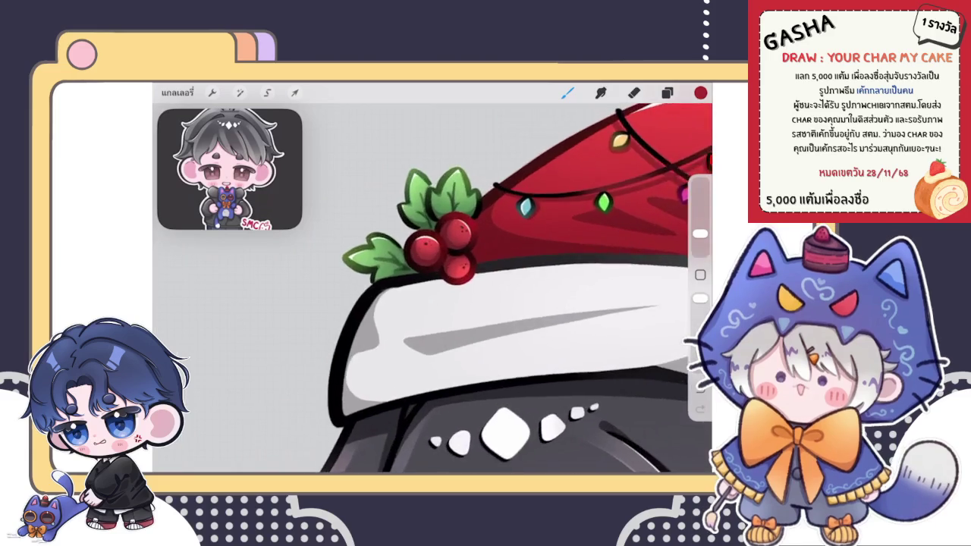
pyautogui.scroll(3, 433, 288)
pyautogui.click(463, 248)
pyautogui.click(667, 91)
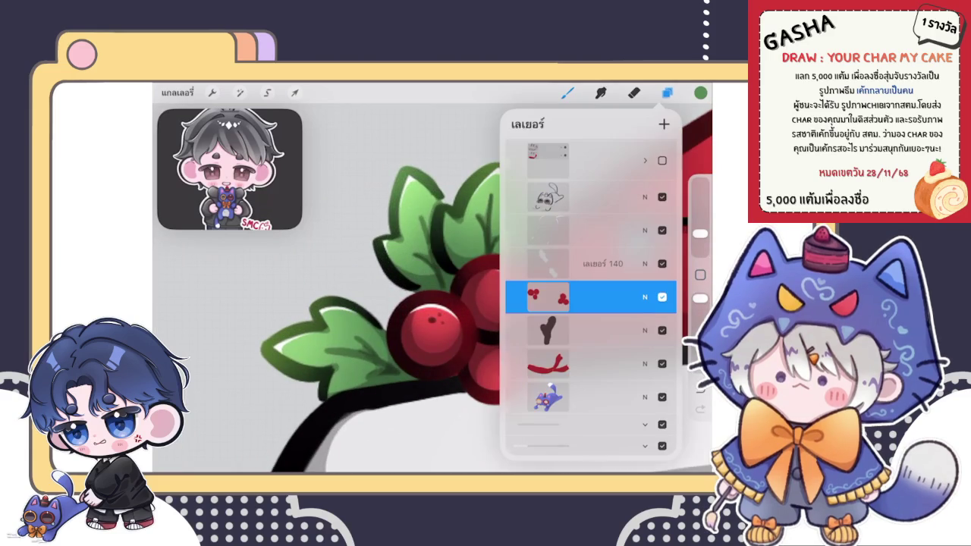
pyautogui.click(566, 92)
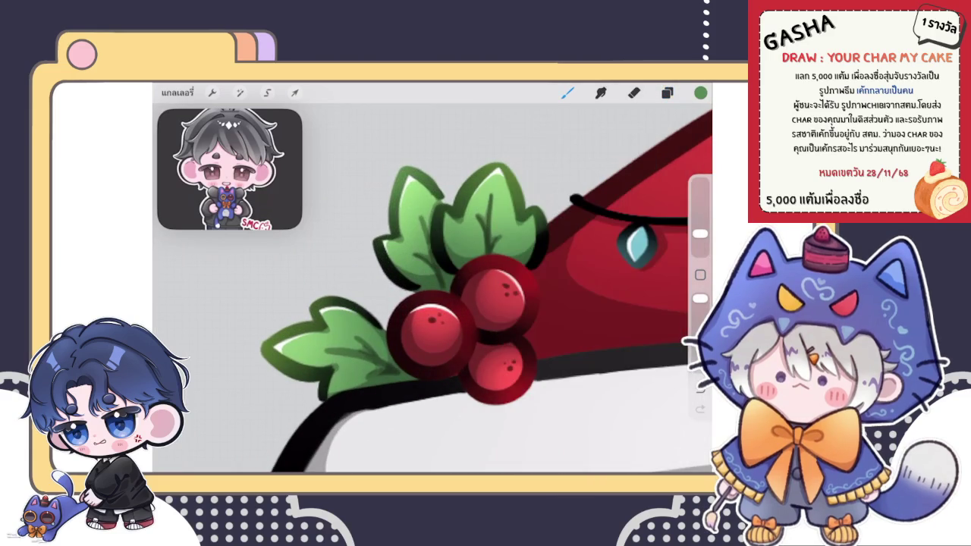
pyautogui.scroll(-2, 432, 289)
pyautogui.scroll(-2, 433, 288)
pyautogui.scroll(-1, 433, 288)
pyautogui.scroll(-3, 432, 289)
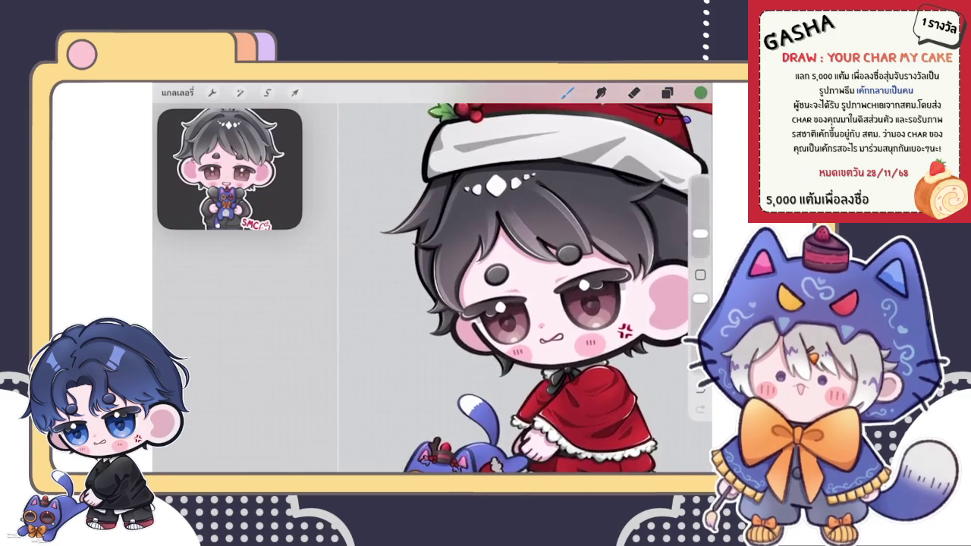
pyautogui.scroll(-3, 432, 288)
pyautogui.scroll(3, 433, 288)
pyautogui.scroll(3, 471, 251)
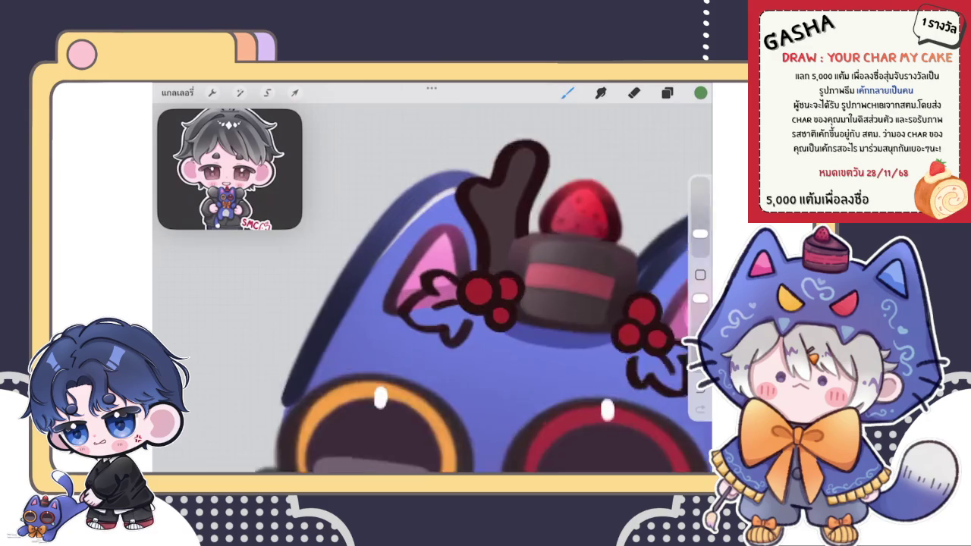
pyautogui.scroll(3, 470, 250)
pyautogui.click(667, 92)
pyautogui.click(591, 331)
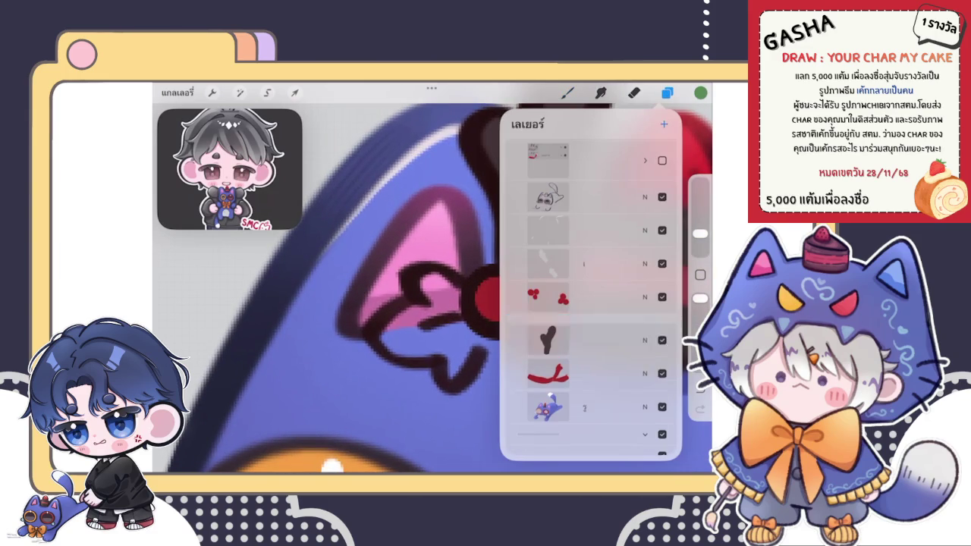
pyautogui.click(567, 92)
pyautogui.moveTo(427, 282)
pyautogui.mouseDown()
pyautogui.moveTo(458, 322)
pyautogui.moveTo(392, 325)
pyautogui.moveTo(448, 372)
pyautogui.mouseUp()
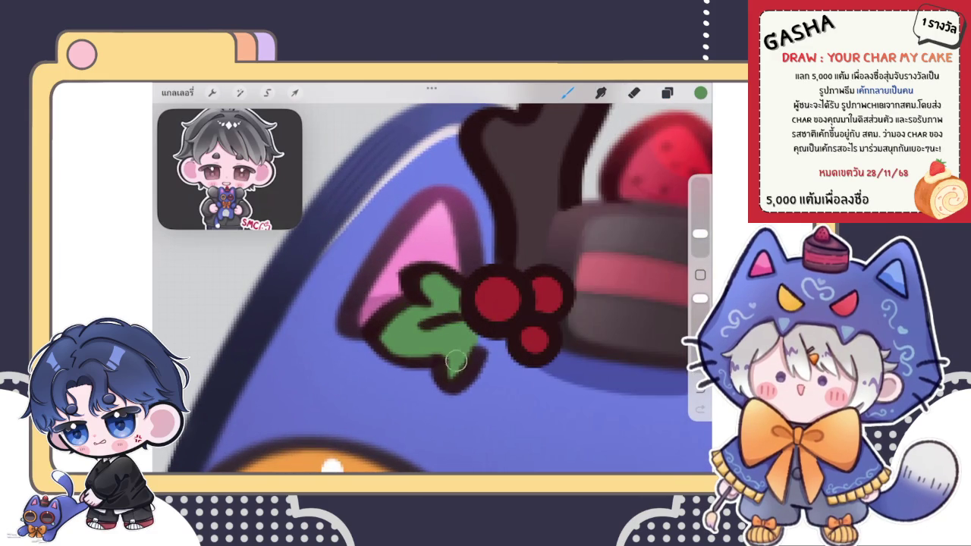
# Fill the right holly leaf under the berries with green
pyautogui.scroll(-3, 455, 318)
pyautogui.scroll(-1, 432, 280)
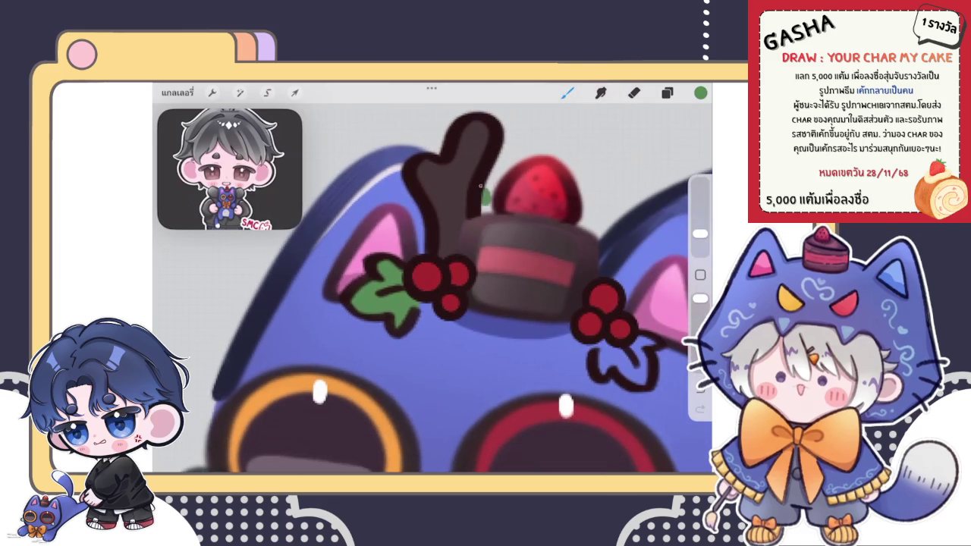
pyautogui.scroll(2, 433, 281)
pyautogui.scroll(2, 433, 281)
pyautogui.moveTo(380, 245)
pyautogui.mouseDown()
pyautogui.moveTo(421, 282)
pyautogui.moveTo(444, 256)
pyautogui.moveTo(454, 312)
pyautogui.mouseUp()
pyautogui.scroll(-1, 454, 312)
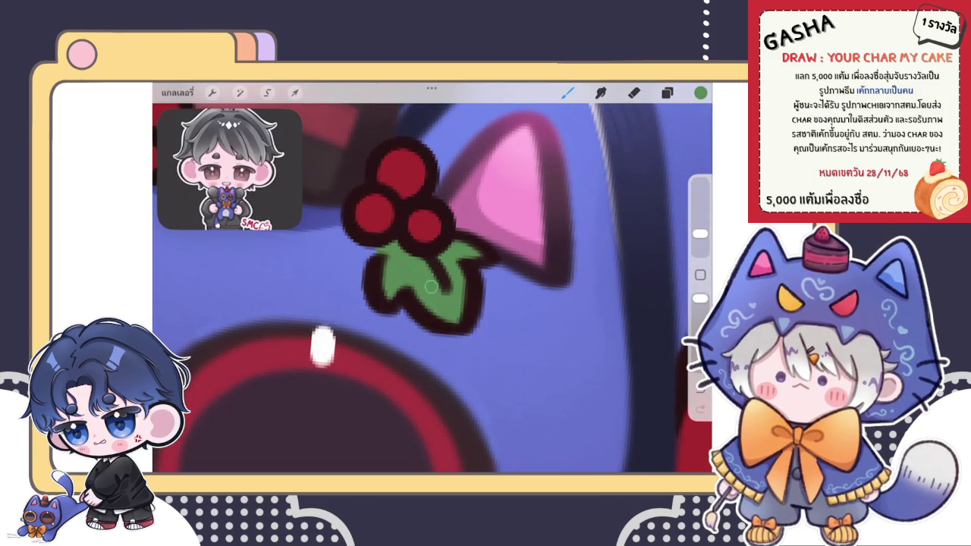
pyautogui.scroll(-3, 433, 280)
pyautogui.scroll(-3, 433, 280)
pyautogui.scroll(-2, 433, 281)
pyautogui.scroll(-3, 432, 281)
pyautogui.scroll(-1, 433, 281)
pyautogui.scroll(-3, 455, 194)
pyautogui.scroll(-1, 456, 194)
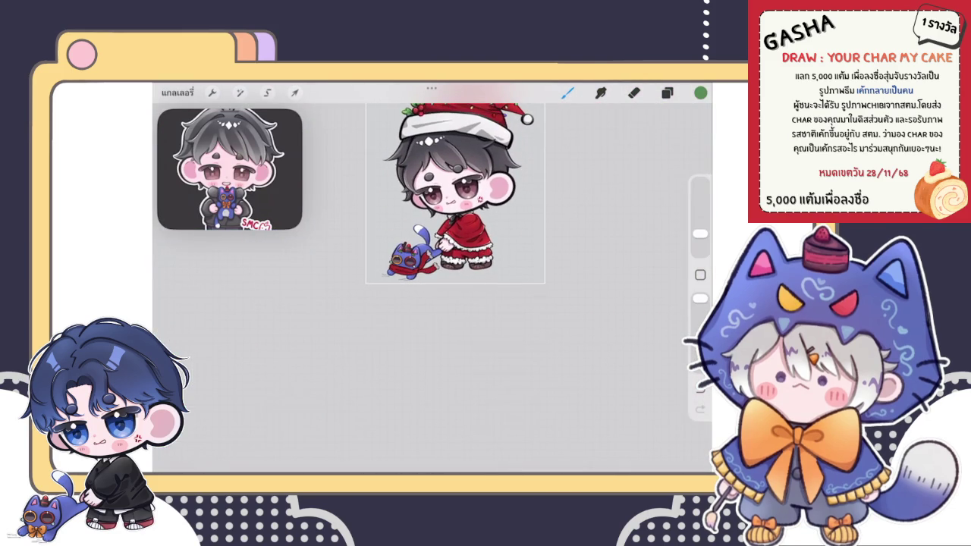
# Move a copy of the antler outline to the cake's right side, rotated clockwise to mirror the left
pyautogui.scroll(2, 413, 258)
pyautogui.scroll(3, 413, 258)
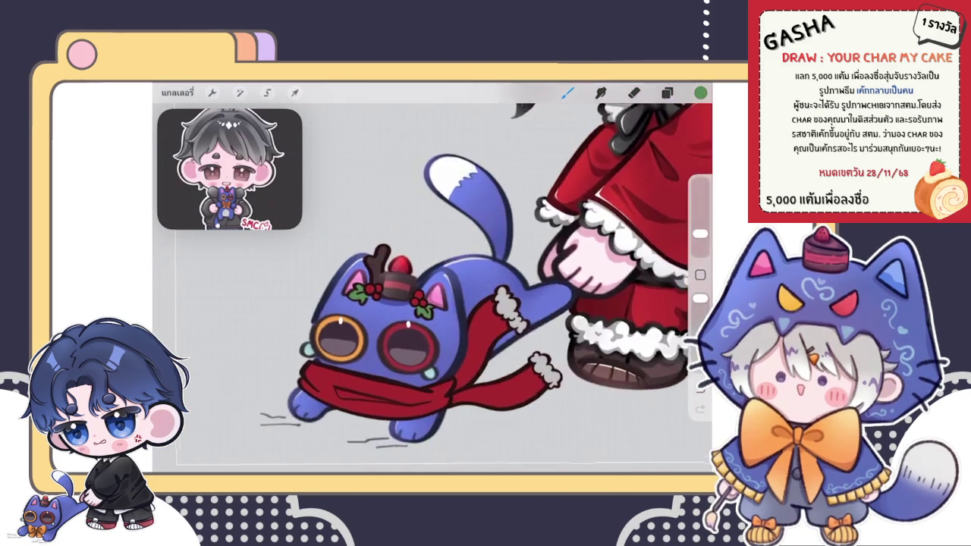
pyautogui.scroll(3, 414, 258)
pyautogui.scroll(2, 413, 258)
pyautogui.click(667, 91)
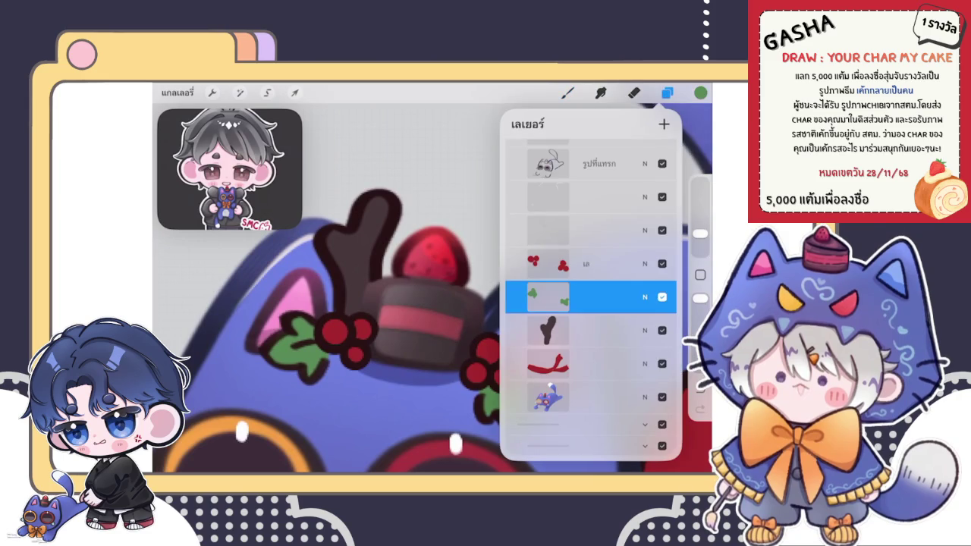
pyautogui.scroll(3, 590, 303)
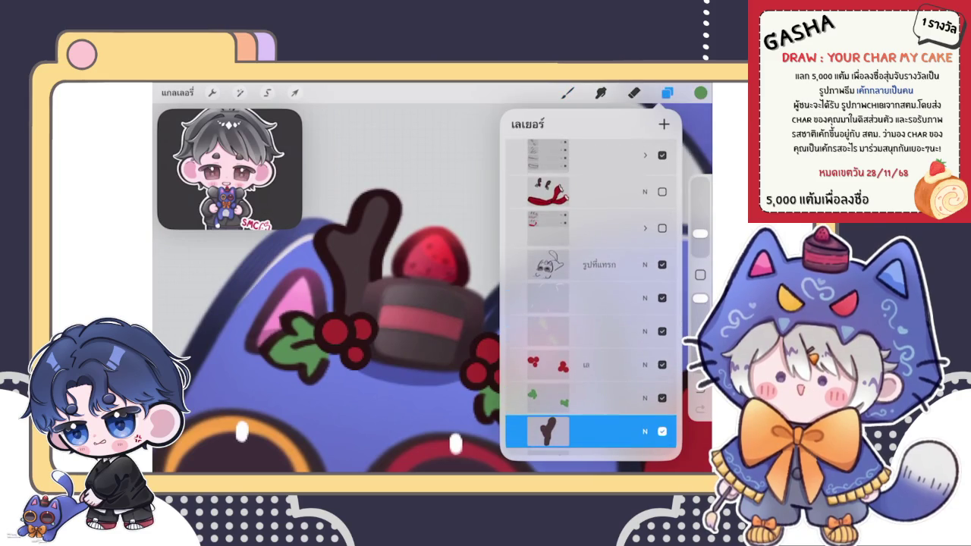
pyautogui.scroll(3, 590, 303)
pyautogui.scroll(1, 591, 303)
pyautogui.click(569, 175)
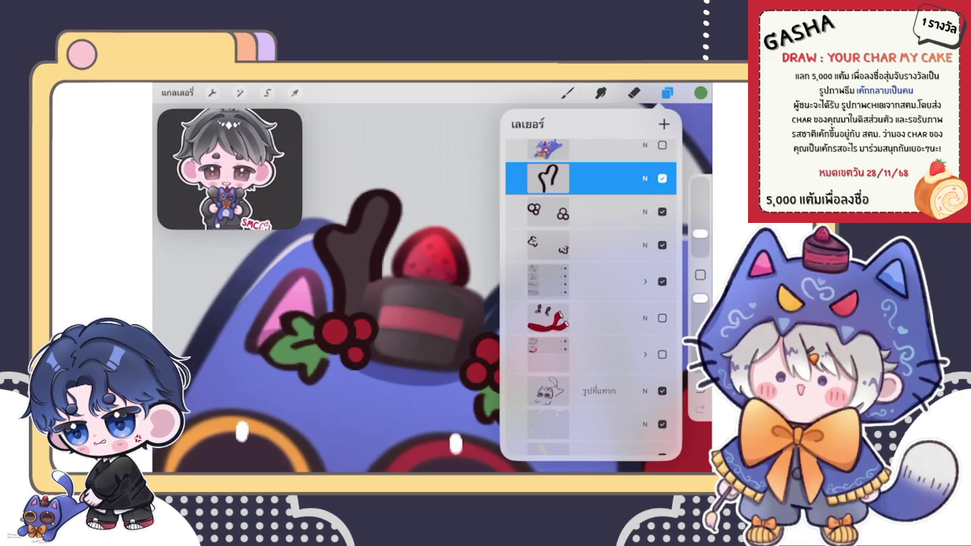
pyautogui.click(294, 91)
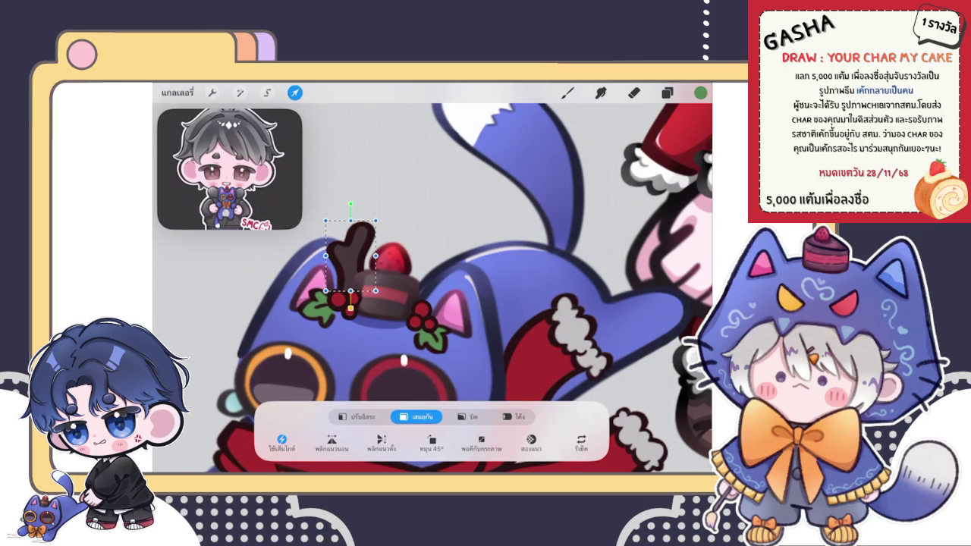
pyautogui.moveTo(350, 204); pyautogui.dragTo(376, 213)
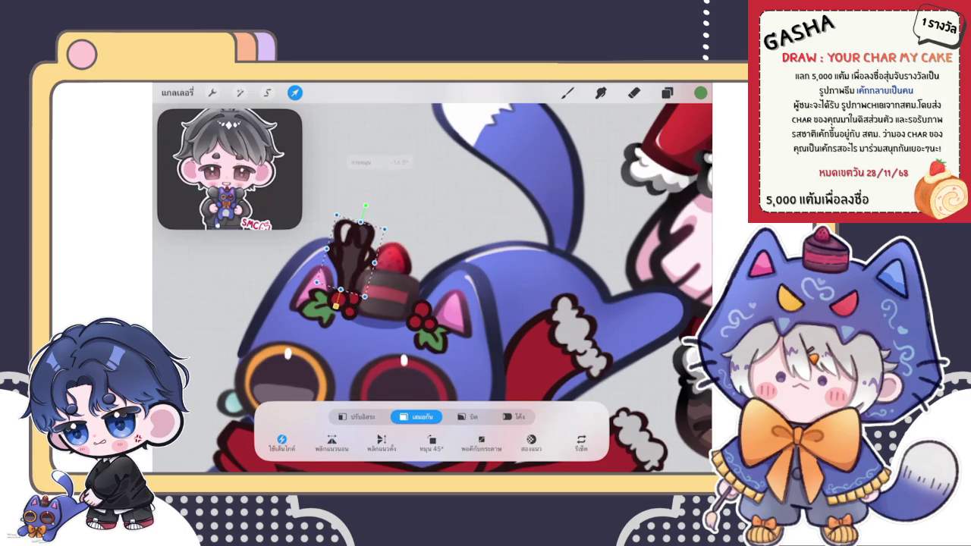
pyautogui.moveTo(351, 258); pyautogui.dragTo(429, 269)
pyautogui.moveTo(443, 219); pyautogui.dragTo(456, 223)
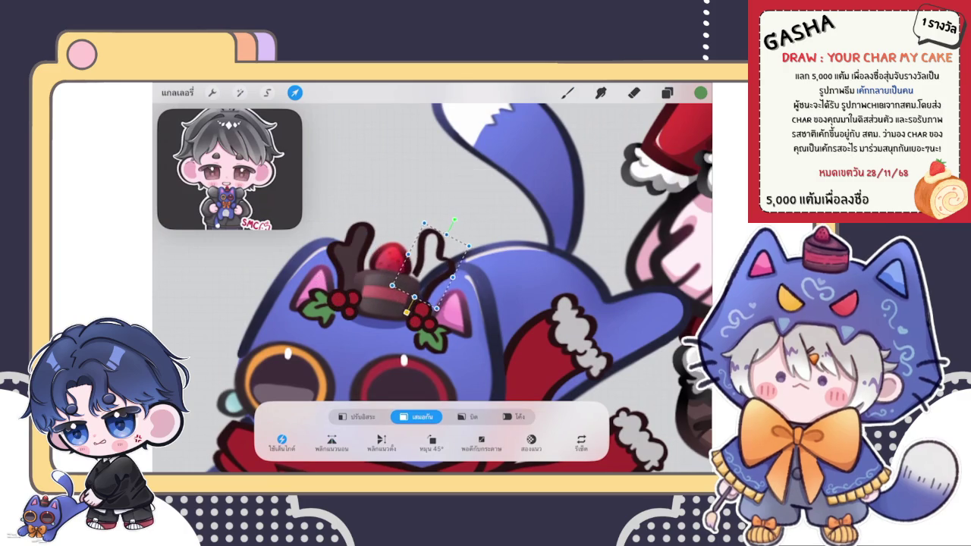
pyautogui.click(568, 93)
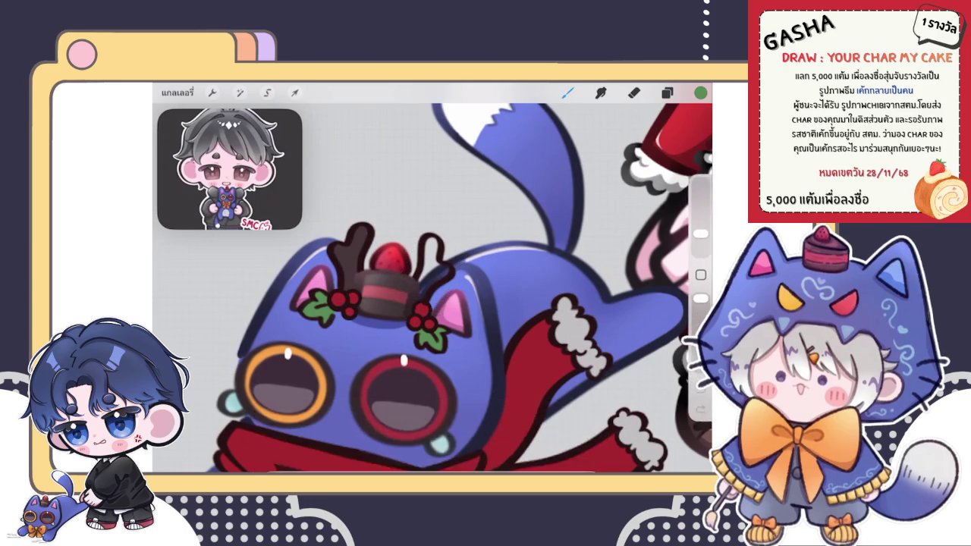
# Commit the right antler's position, then reselect it to fine-tune its placement
pyautogui.scroll(-5, 455, 288)
pyautogui.scroll(-2, 493, 258)
pyautogui.scroll(1, 410, 295)
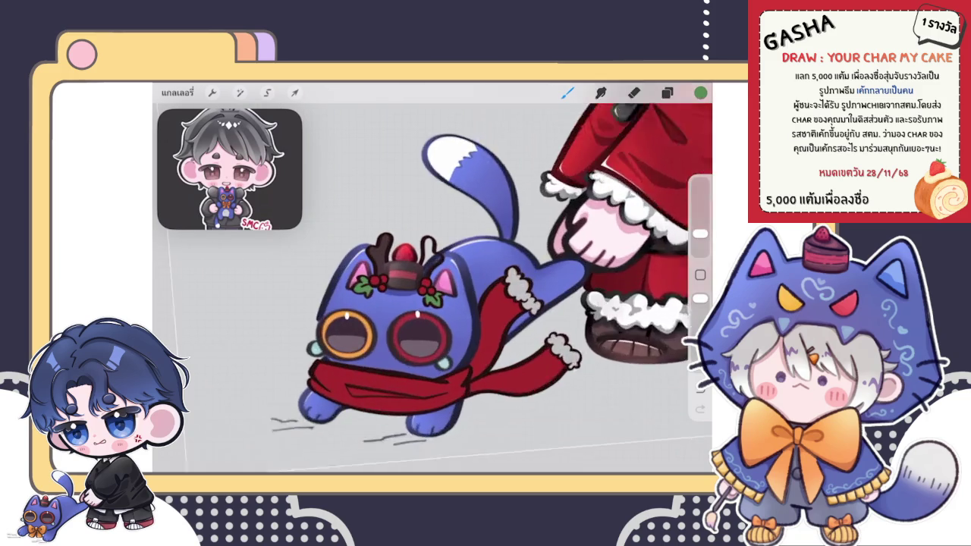
pyautogui.scroll(2, 410, 296)
pyautogui.scroll(2, 410, 296)
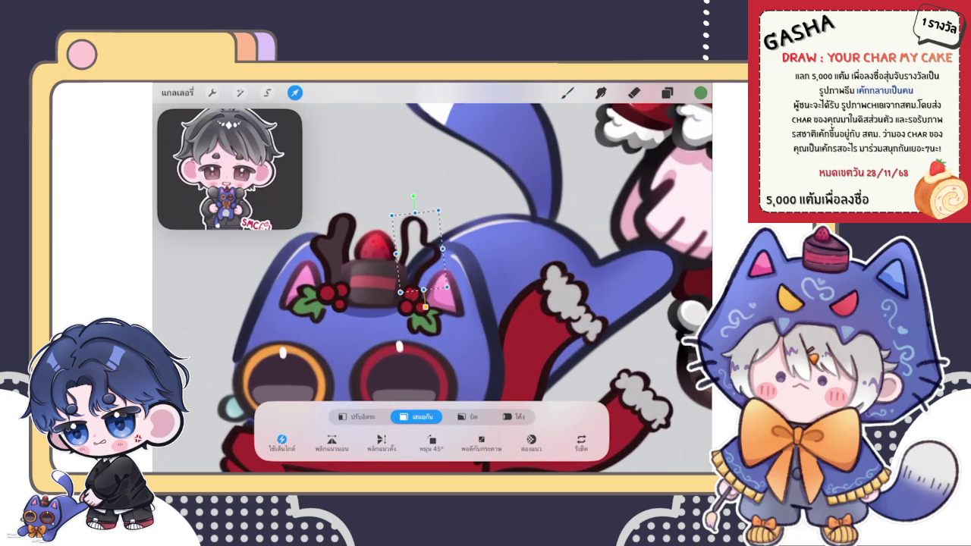
pyautogui.click(295, 92)
pyautogui.click(634, 91)
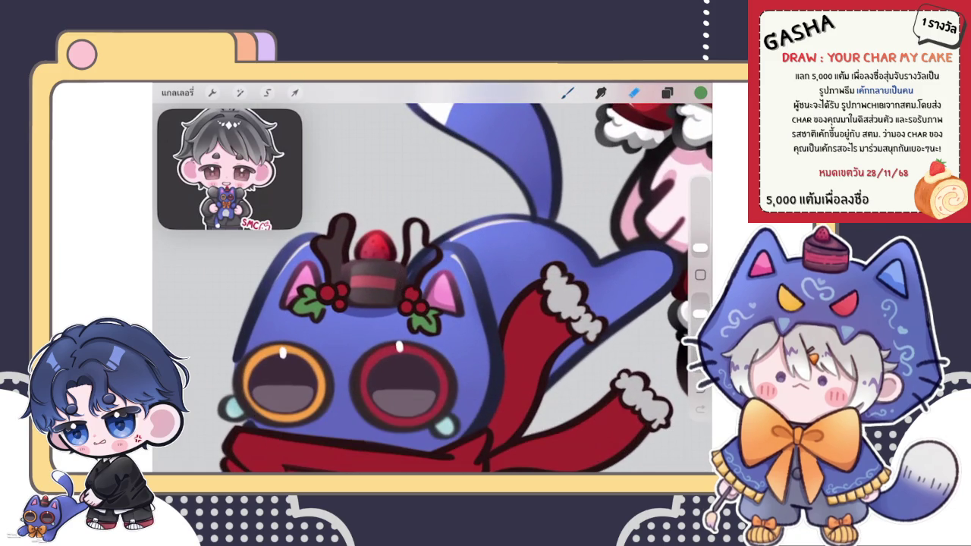
pyautogui.scroll(5, 395, 258)
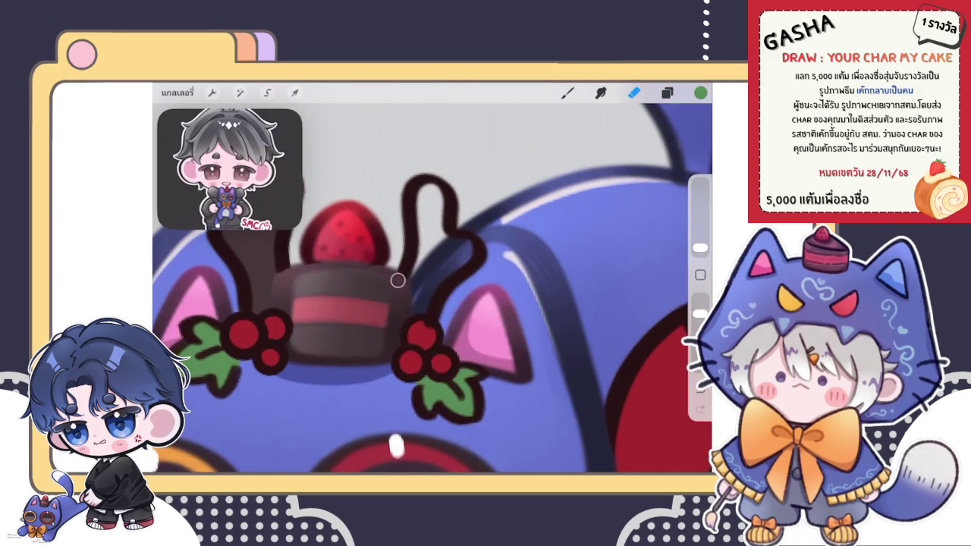
pyautogui.scroll(-3, 433, 277)
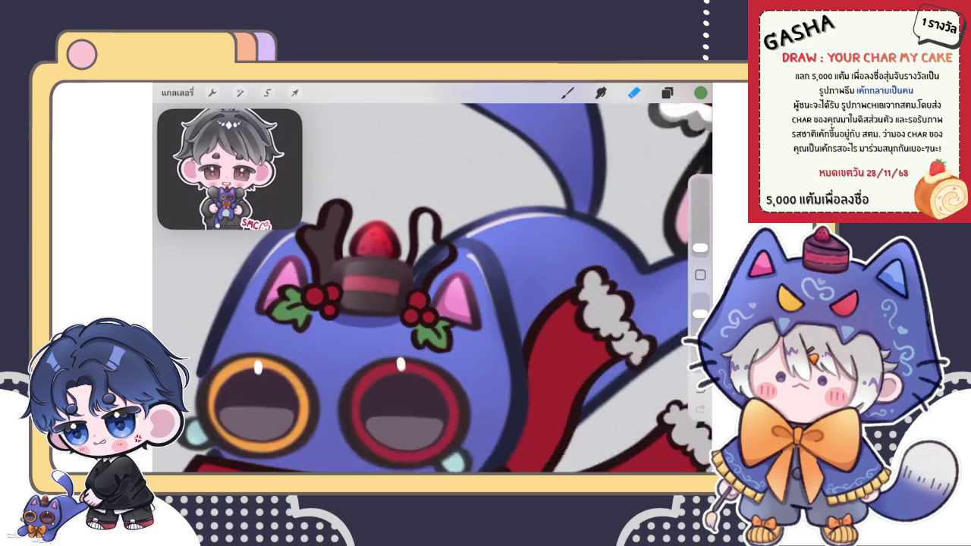
pyautogui.scroll(-2, 432, 277)
pyautogui.scroll(-1, 432, 277)
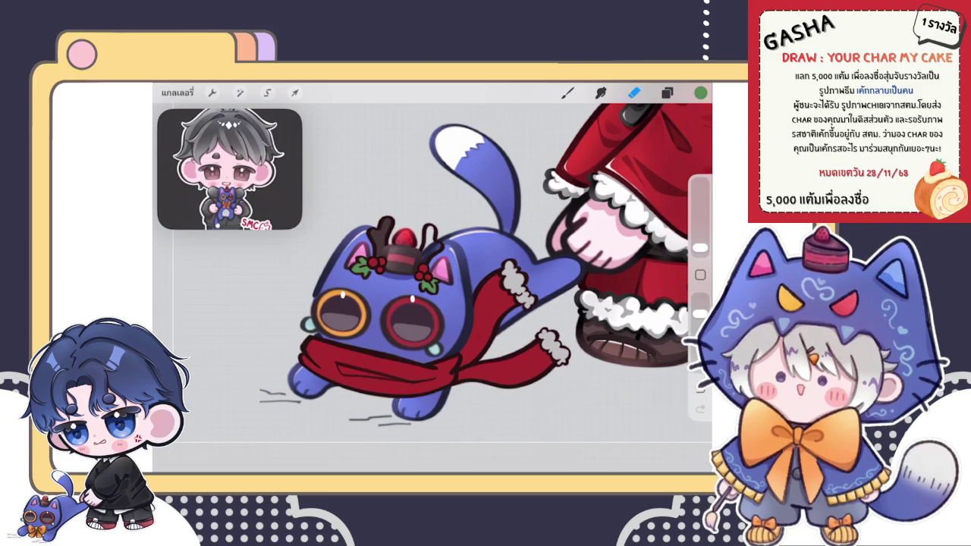
pyautogui.click(667, 92)
pyautogui.click(633, 92)
pyautogui.scroll(-3, 478, 250)
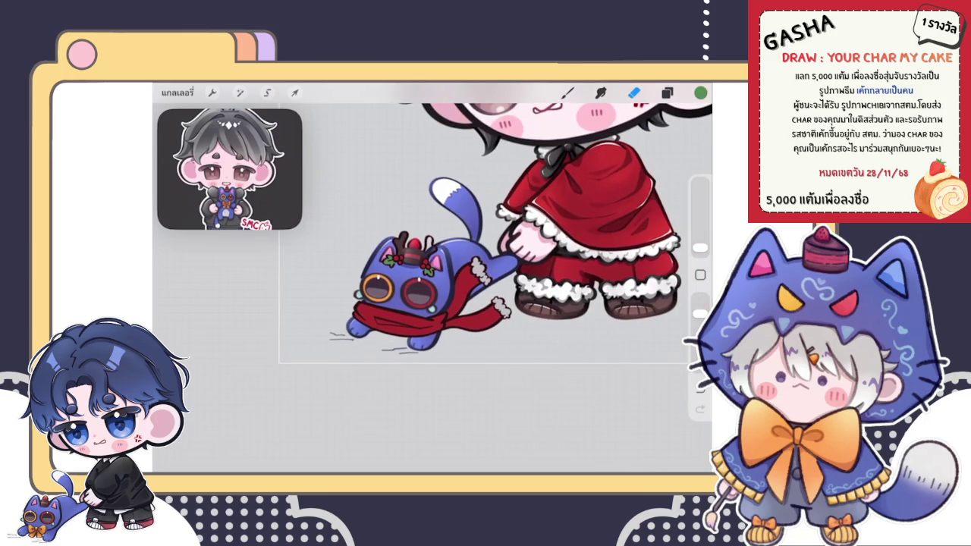
pyautogui.scroll(-2, 501, 212)
pyautogui.scroll(3, 432, 258)
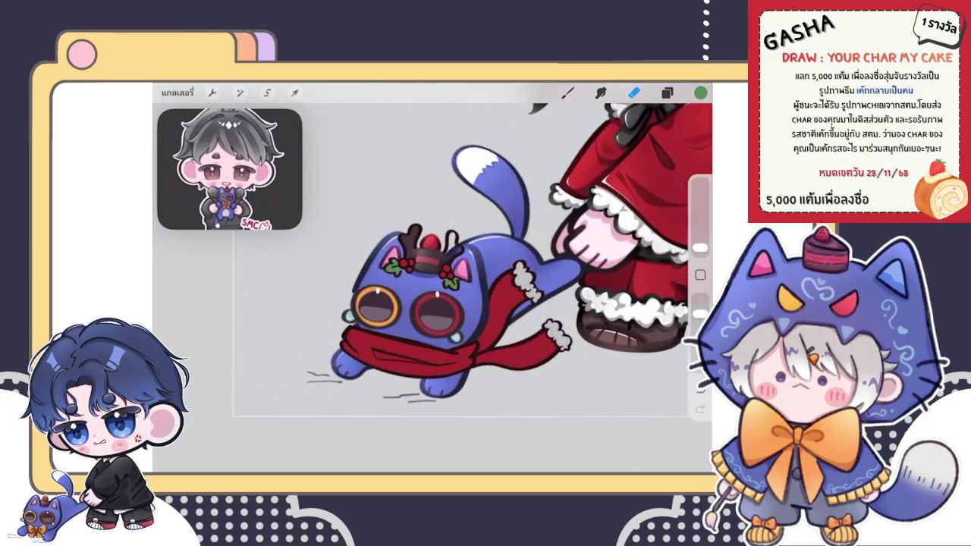
pyautogui.scroll(2, 433, 258)
pyautogui.click(295, 93)
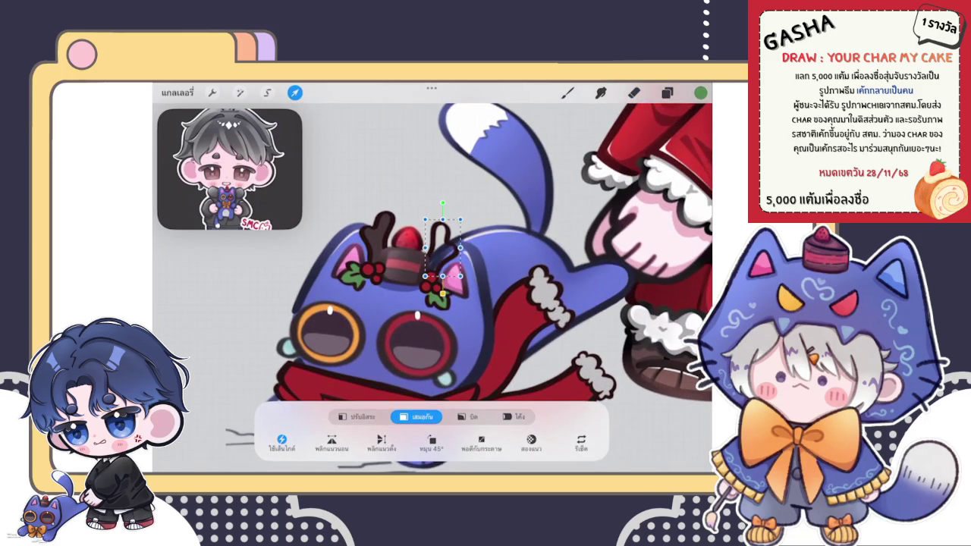
# Confirm the antler adjustment, then browse the layers and select the sketch layer
pyautogui.click(567, 92)
pyautogui.scroll(-3, 486, 273)
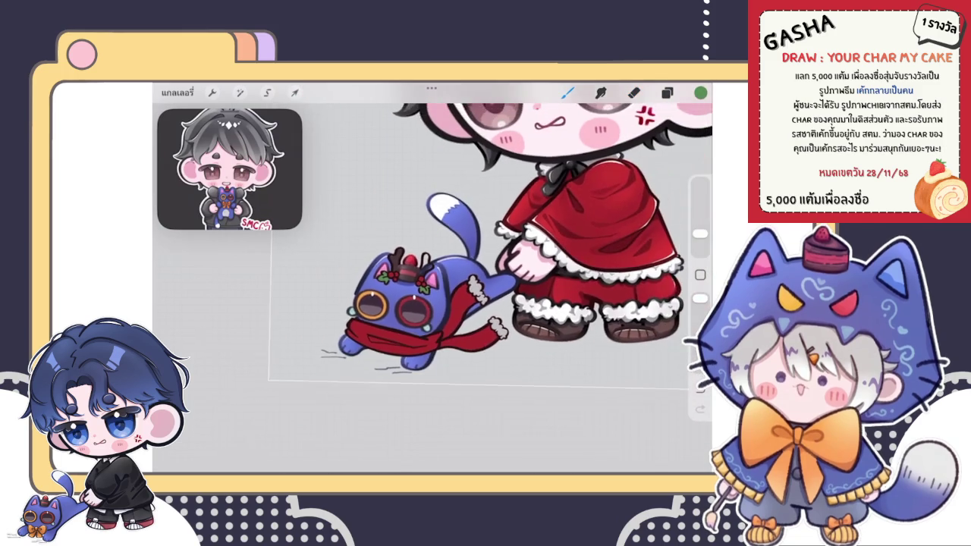
pyautogui.scroll(3, 410, 274)
pyautogui.scroll(3, 410, 273)
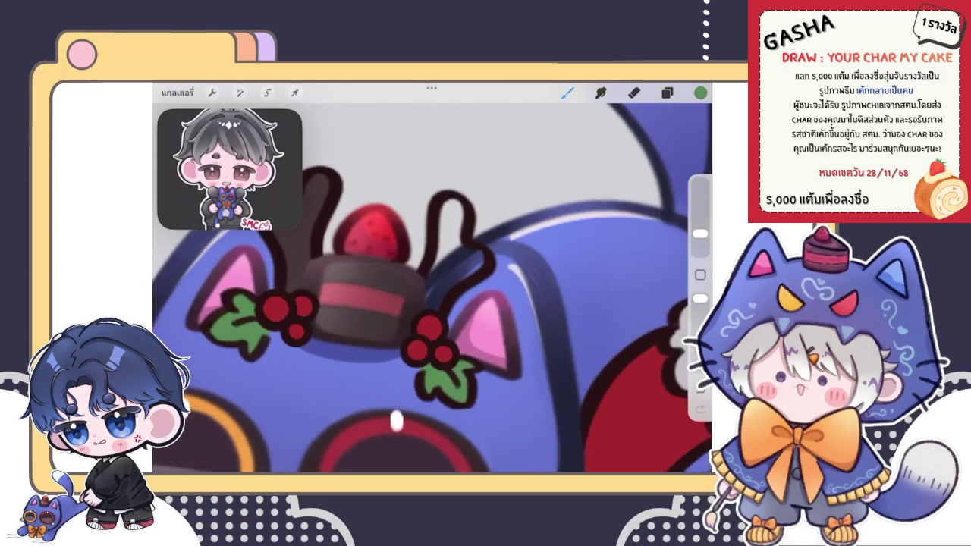
pyautogui.click(666, 93)
pyautogui.scroll(-3, 590, 303)
pyautogui.click(577, 199)
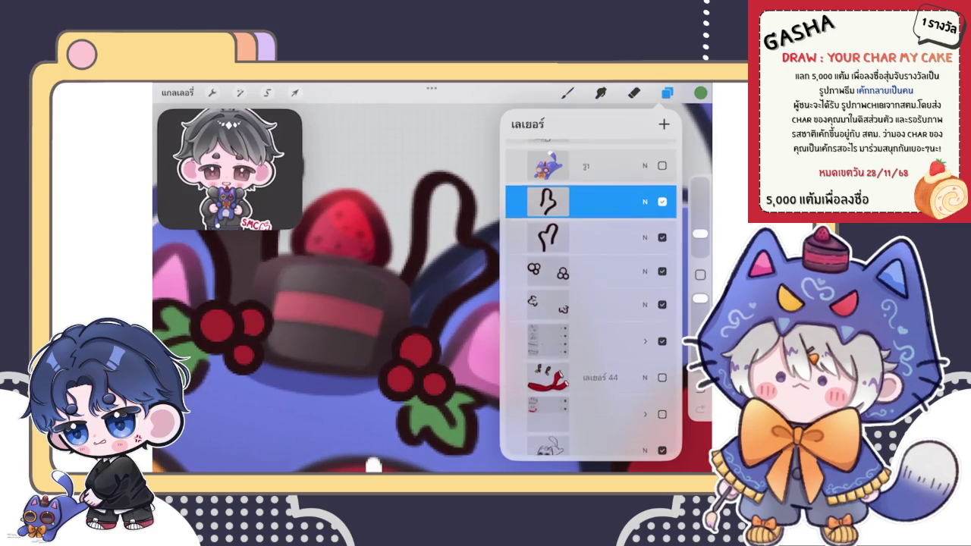
pyautogui.scroll(-3, 590, 303)
pyautogui.click(577, 334)
pyautogui.click(576, 431)
pyautogui.click(576, 267)
# Try erasing the outline by the antler, undo it, and touch up the head outline in dark blue
pyautogui.click(633, 92)
pyautogui.moveTo(437, 282)
pyautogui.mouseDown()
pyautogui.moveTo(415, 280)
pyautogui.moveTo(444, 292)
pyautogui.moveTo(437, 346)
pyautogui.moveTo(452, 250)
pyautogui.moveTo(486, 220)
pyautogui.moveTo(516, 215)
pyautogui.mouseUp()
pyautogui.scroll(3, 415, 280)
pyautogui.hotkey('ctrl', 'z')
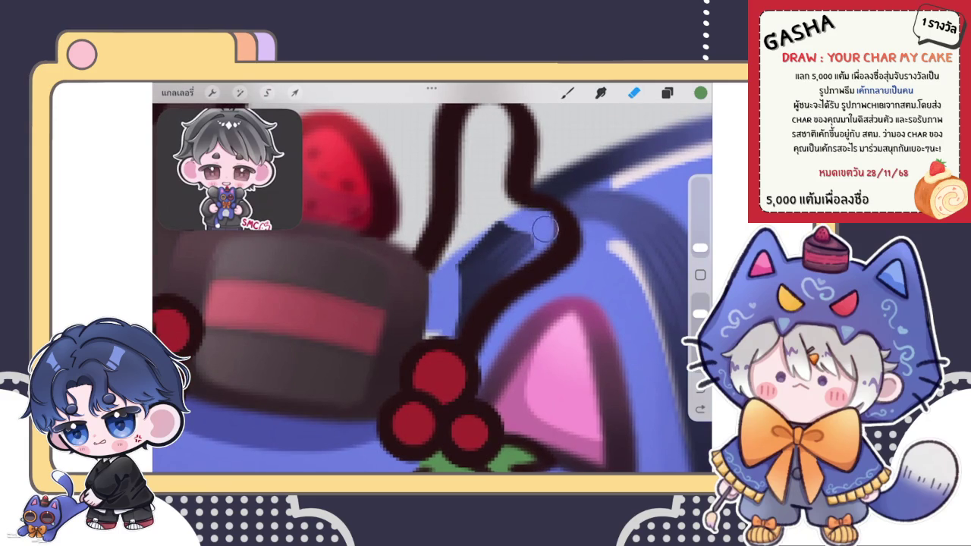
pyautogui.moveTo(547, 247)
pyautogui.mouseDown()
pyautogui.moveTo(455, 336)
pyautogui.moveTo(501, 228)
pyautogui.moveTo(516, 253)
pyautogui.mouseUp()
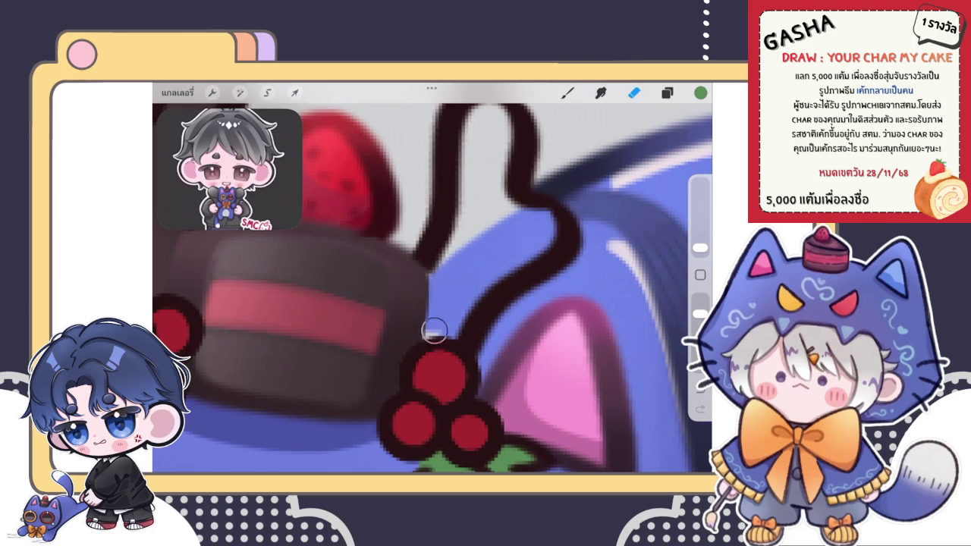
pyautogui.scroll(-3, 441, 303)
pyautogui.scroll(-3, 432, 289)
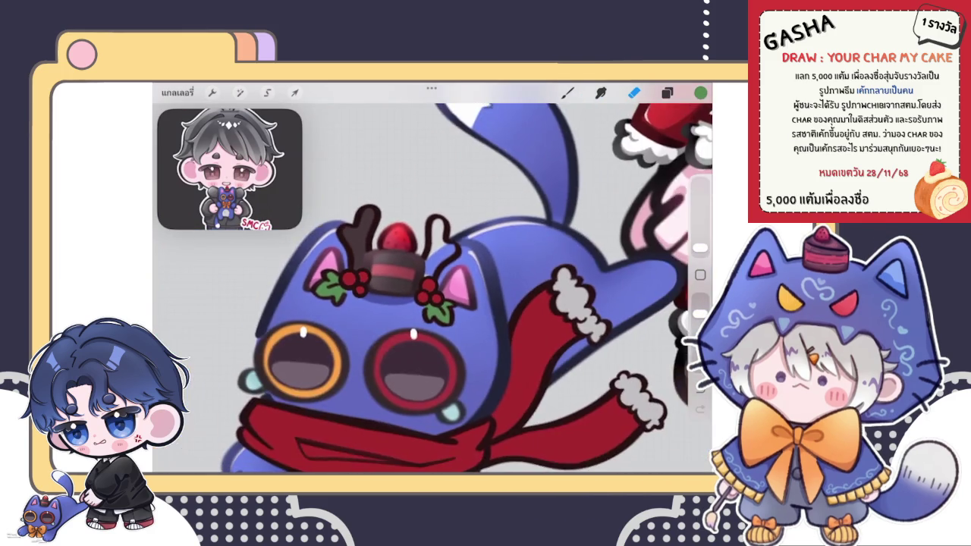
pyautogui.scroll(2, 433, 288)
# On the antler fill layer, sample the dark brown and fill the right antler with it
pyautogui.click(667, 93)
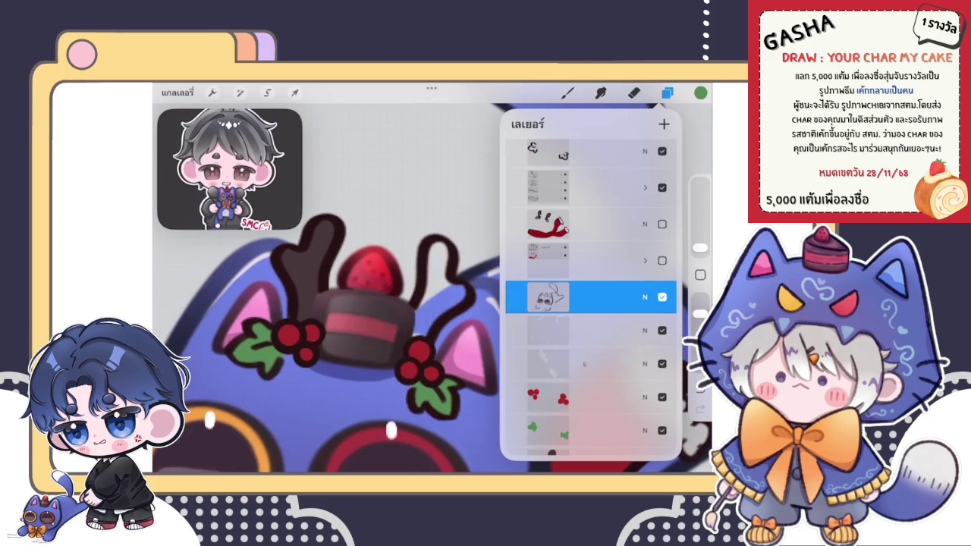
pyautogui.click(592, 331)
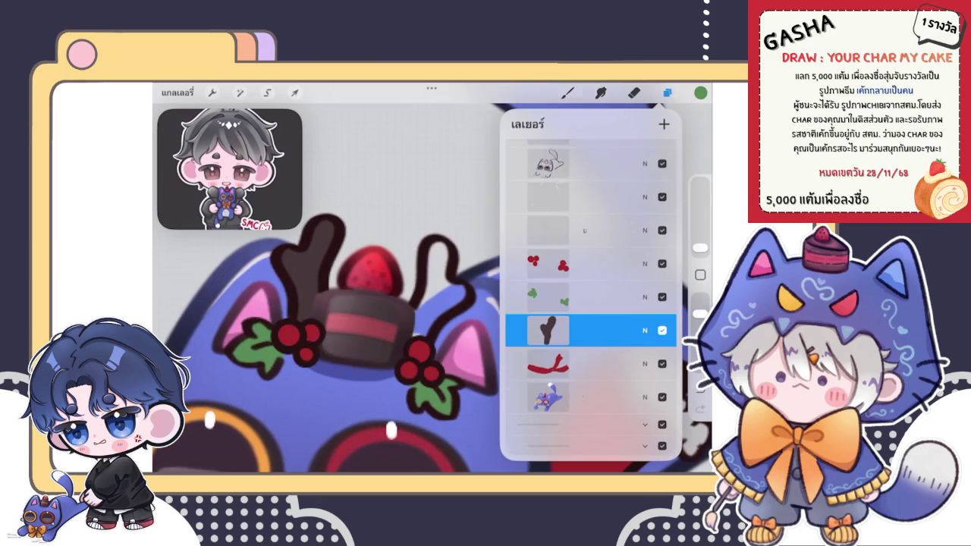
pyautogui.click(667, 92)
pyautogui.click(568, 93)
pyautogui.click(437, 337)
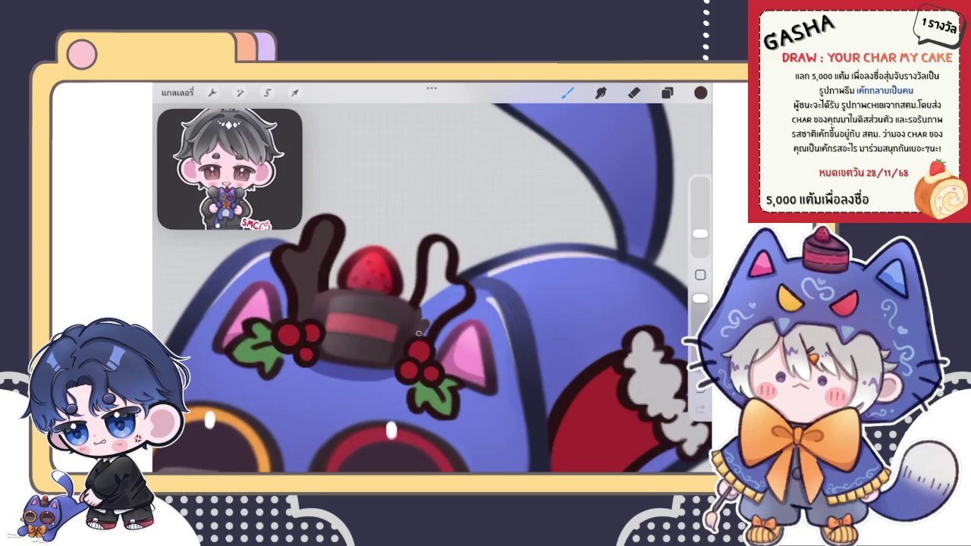
pyautogui.moveTo(419, 334)
pyautogui.mouseDown()
pyautogui.moveTo(458, 300)
pyautogui.moveTo(440, 247)
pyautogui.mouseUp()
pyautogui.moveTo(422, 313)
pyautogui.mouseDown()
pyautogui.moveTo(437, 269)
pyautogui.moveTo(425, 318)
pyautogui.moveTo(463, 291)
pyautogui.mouseUp()
# Zoom around to review the matching dark brown antlers and reopen the layer list
pyautogui.scroll(-2, 433, 281)
pyautogui.scroll(-3, 432, 280)
pyautogui.scroll(-2, 432, 281)
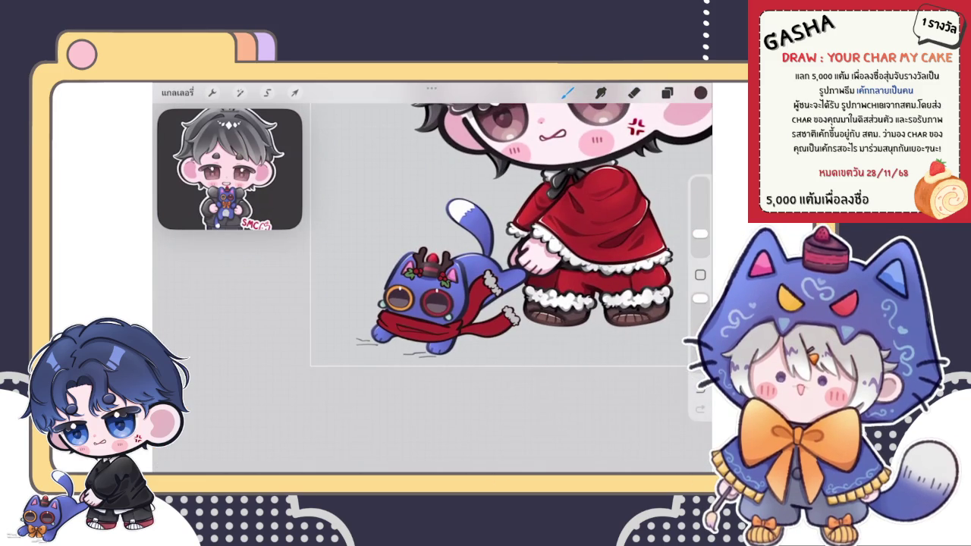
pyautogui.scroll(3, 433, 296)
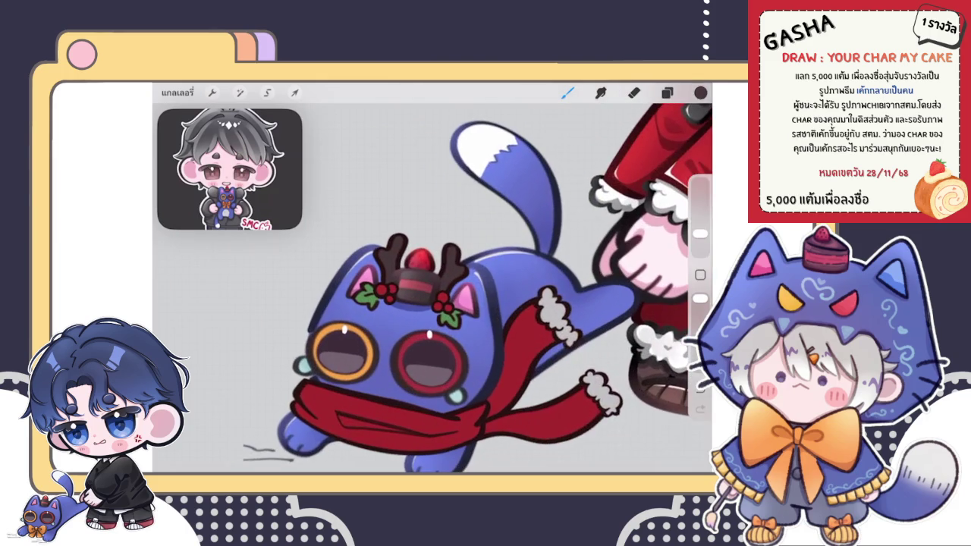
pyautogui.scroll(-1, 432, 296)
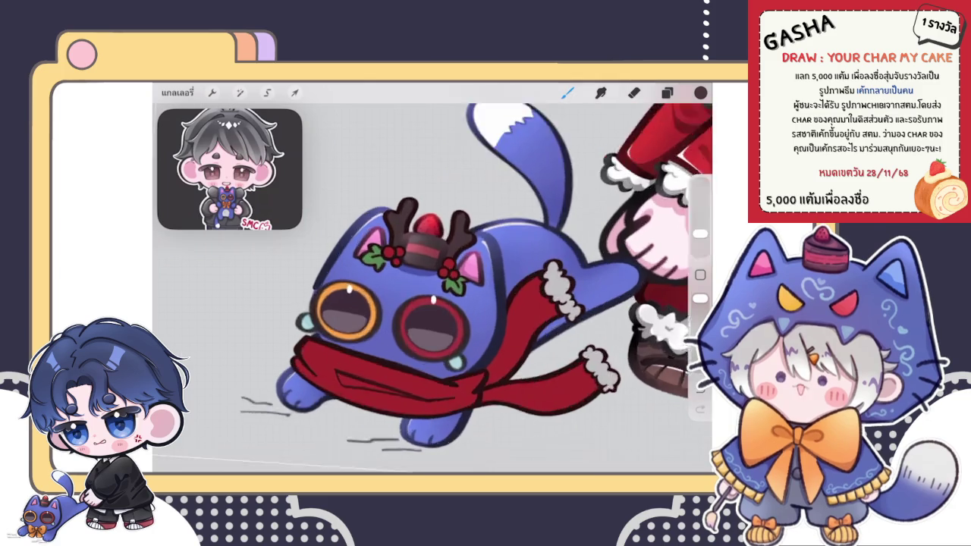
pyautogui.scroll(-2, 455, 273)
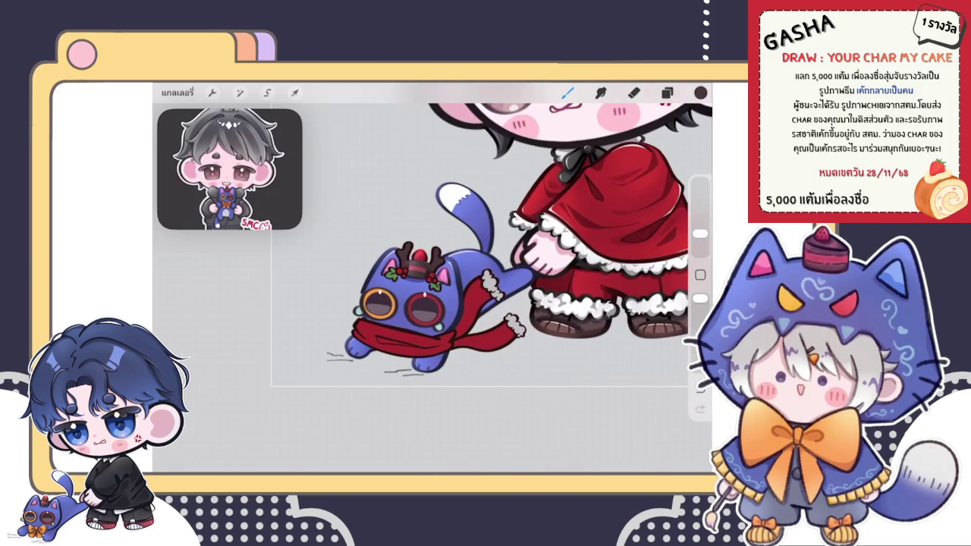
pyautogui.click(667, 93)
pyautogui.scroll(2, 590, 303)
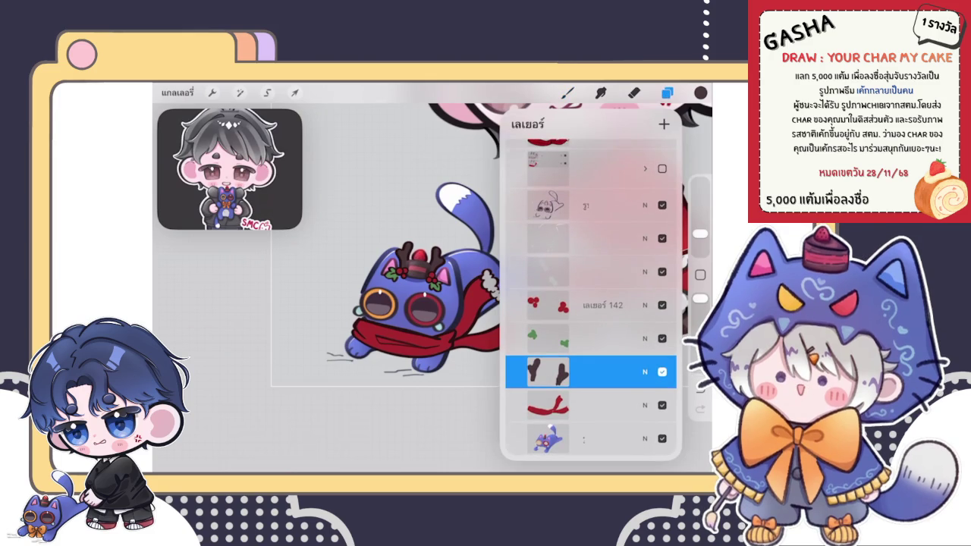
# Zoom in and out to inspect the antlers and scarf before adding the shading layer
pyautogui.scroll(-2, 590, 303)
pyautogui.scroll(-1, 590, 304)
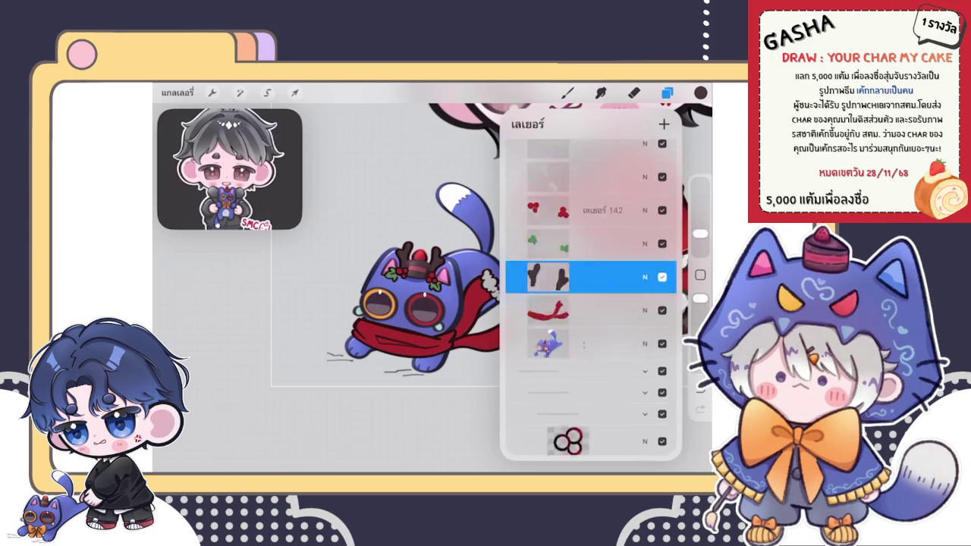
pyautogui.scroll(-3, 591, 303)
pyautogui.scroll(2, 590, 304)
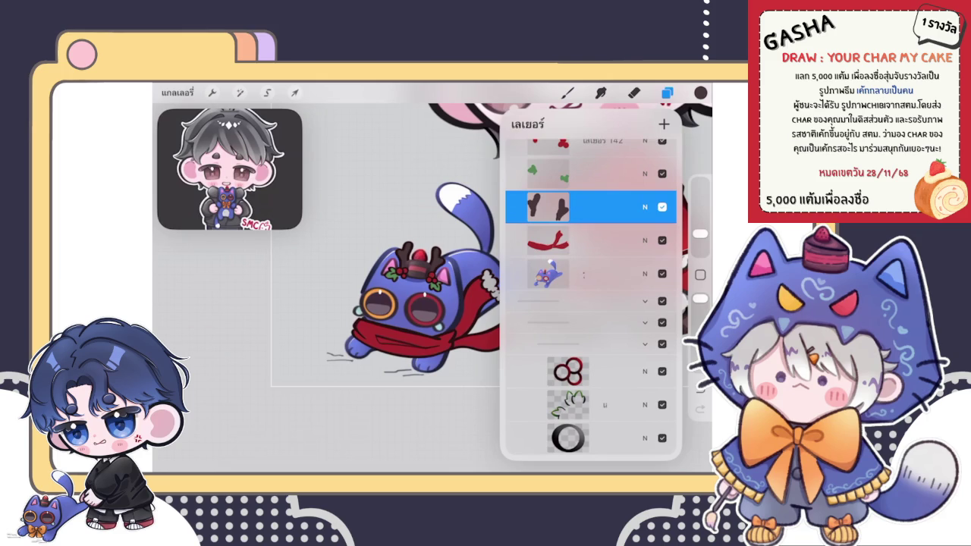
pyautogui.scroll(1, 591, 304)
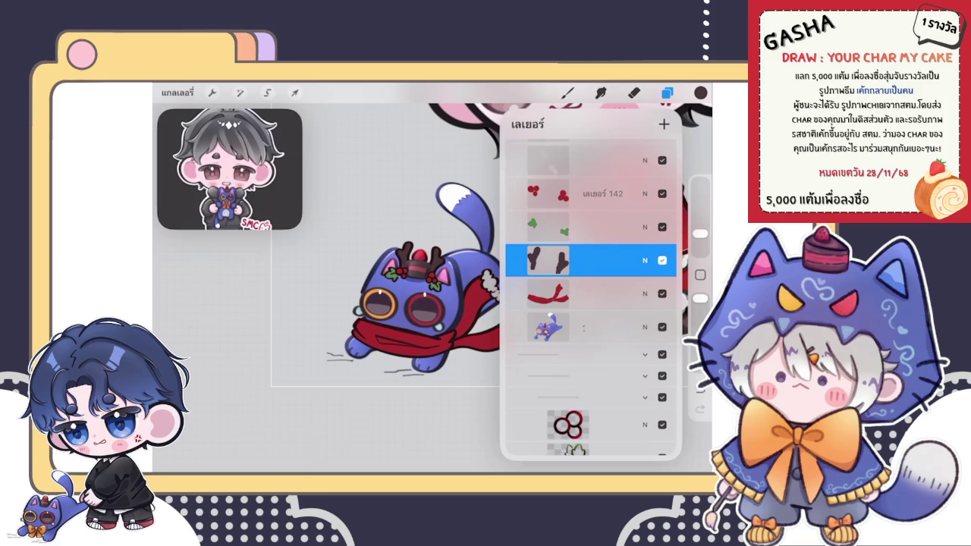
pyautogui.press('b')
pyautogui.scroll(-3, 456, 228)
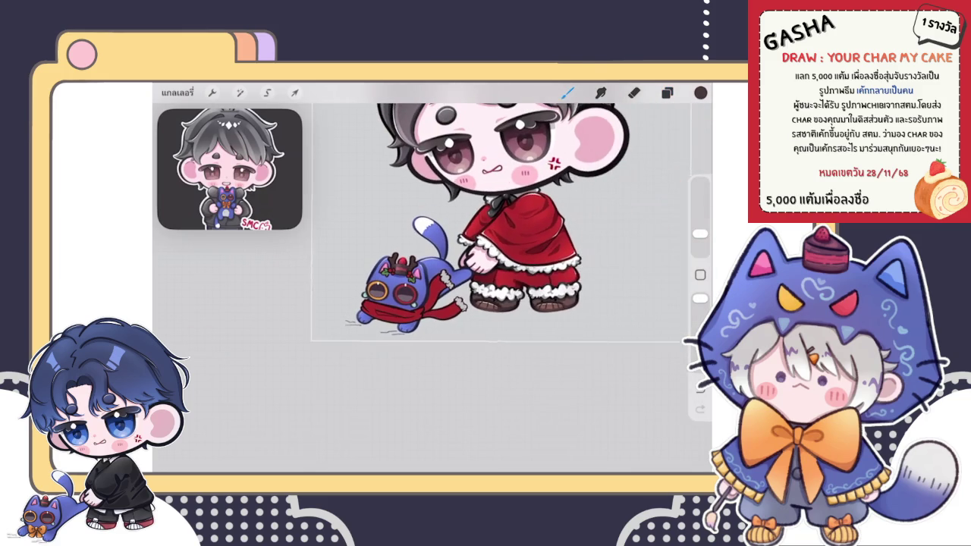
pyautogui.scroll(-3, 455, 228)
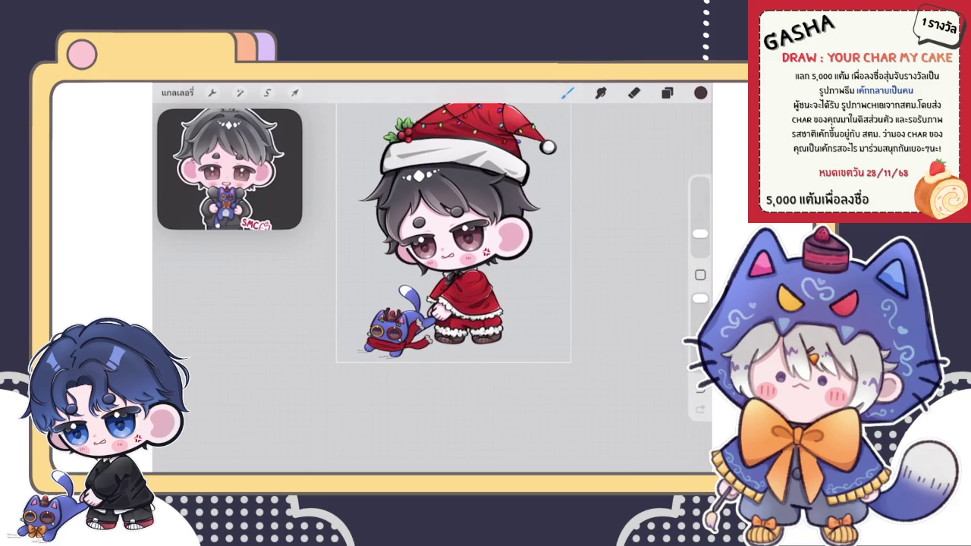
pyautogui.scroll(5, 395, 334)
pyautogui.scroll(3, 395, 334)
# Add a new layer below the antlers and set it as a clipping mask on the scarf
pyautogui.press('l')
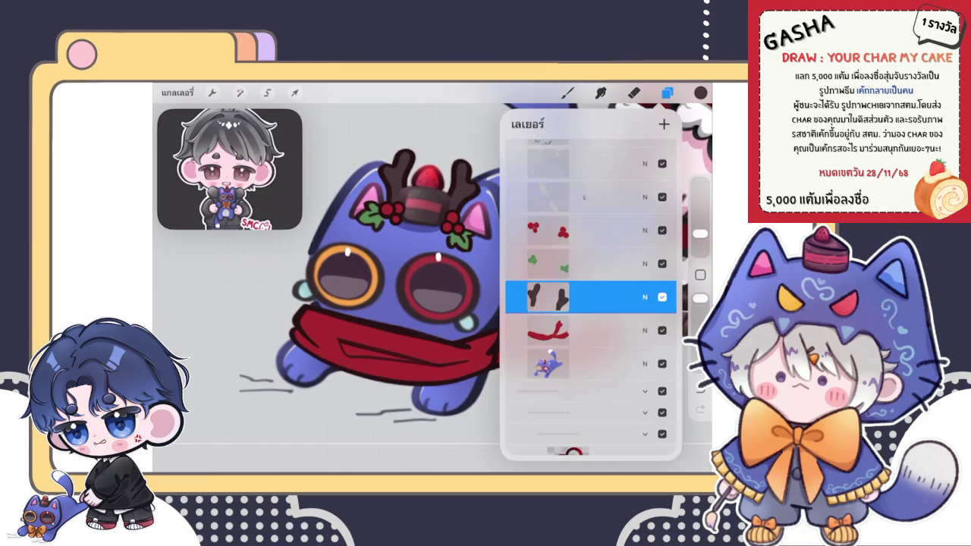
pyautogui.click(576, 330)
pyautogui.click(664, 124)
pyautogui.click(551, 330)
pyautogui.click(447, 369)
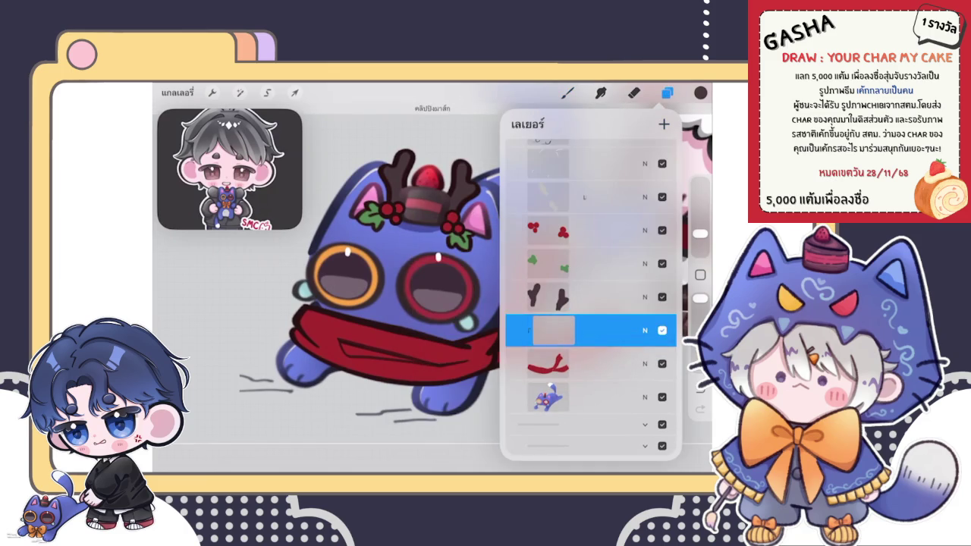
# Pick a darker red in the colour disc and zoom in on the scarf
pyautogui.click(554, 330)
pyautogui.click(667, 93)
pyautogui.click(700, 92)
pyautogui.click(546, 219)
pyautogui.scroll(3, 425, 288)
pyautogui.scroll(3, 425, 288)
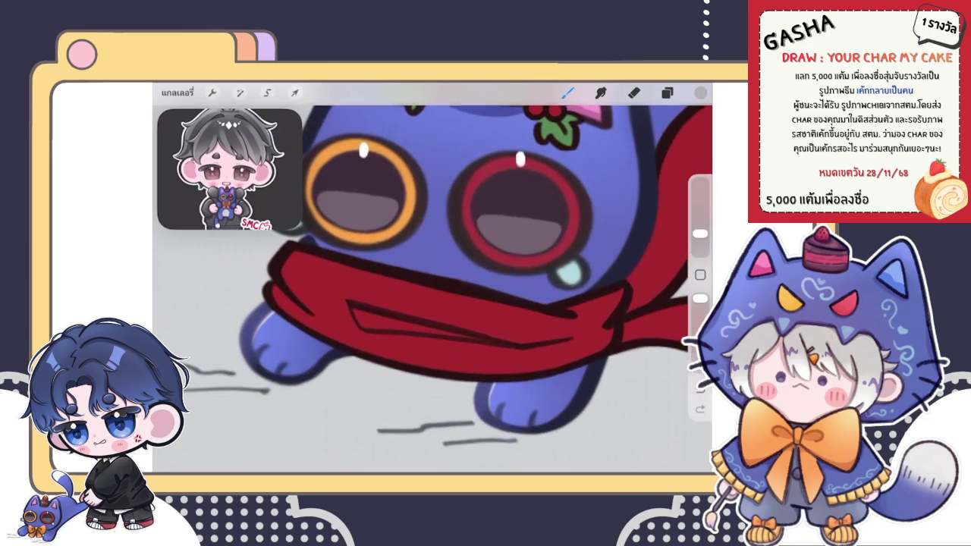
pyautogui.scroll(3, 425, 319)
# Brush darker red shading along the scarf folds, rotating the canvas to follow them
pyautogui.moveTo(428, 350)
pyautogui.mouseDown()
pyautogui.moveTo(499, 356)
pyautogui.moveTo(478, 353)
pyautogui.mouseUp()
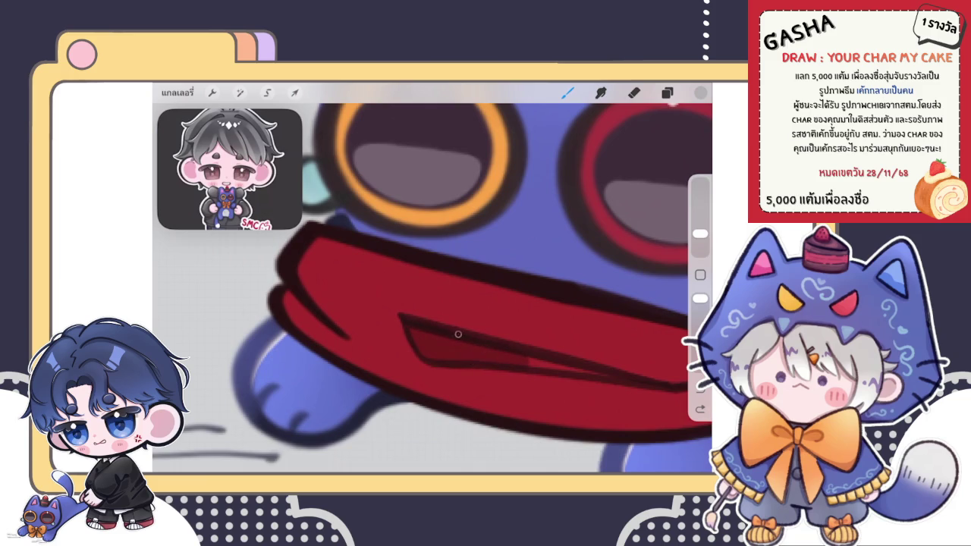
pyautogui.moveTo(433, 303); pyautogui.dragTo(392, 364)
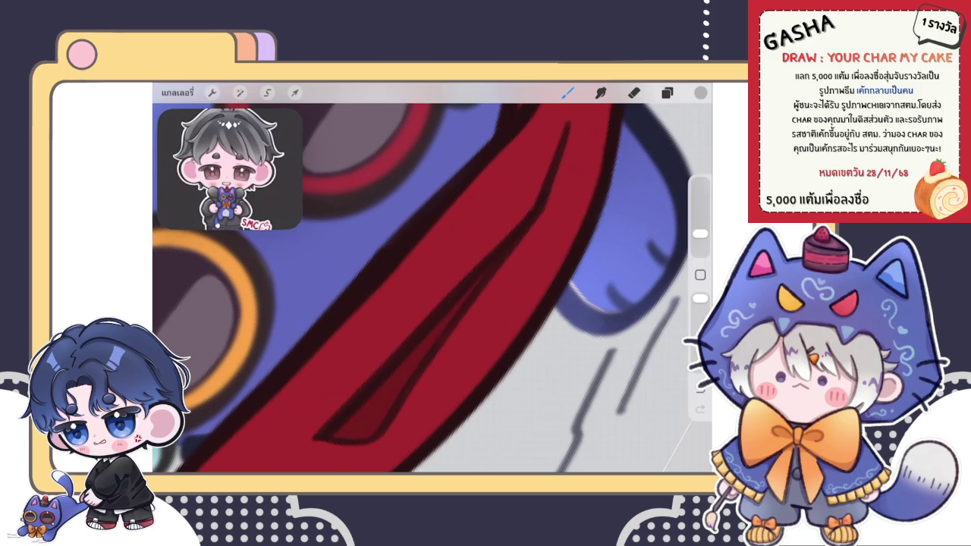
pyautogui.scroll(-5, 433, 281)
pyautogui.scroll(3, 432, 280)
pyautogui.scroll(3, 432, 281)
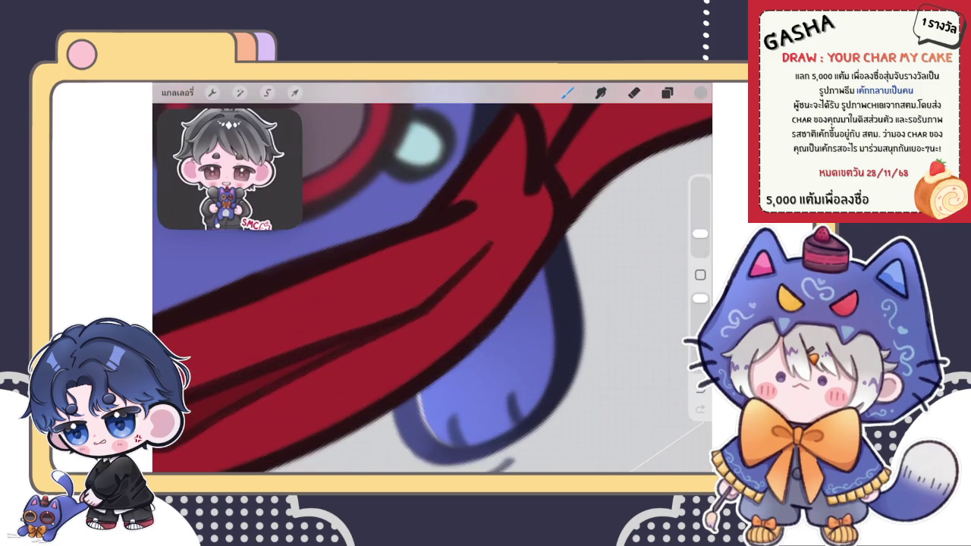
pyautogui.moveTo(430, 308); pyautogui.dragTo(501, 232)
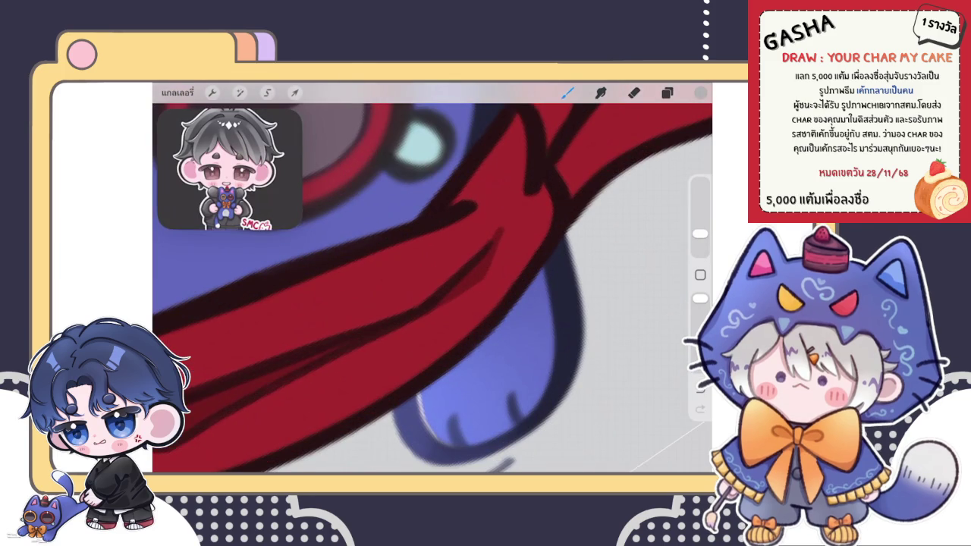
pyautogui.moveTo(493, 241); pyautogui.dragTo(545, 188)
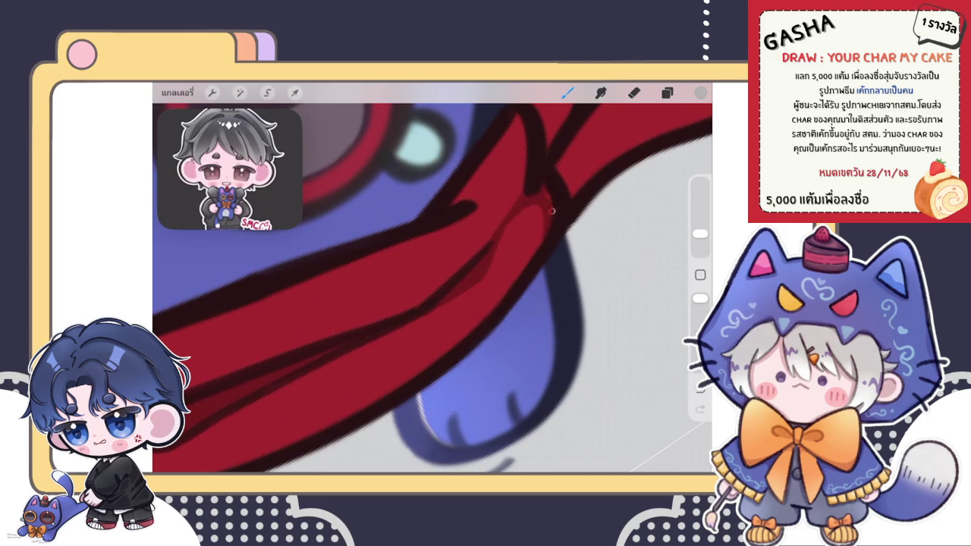
pyautogui.scroll(-5, 433, 277)
pyautogui.scroll(5, 455, 228)
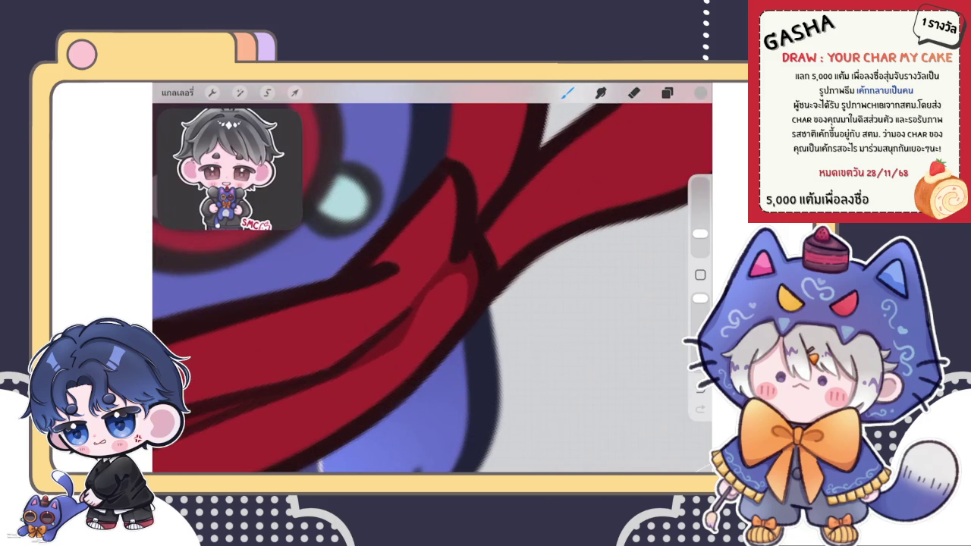